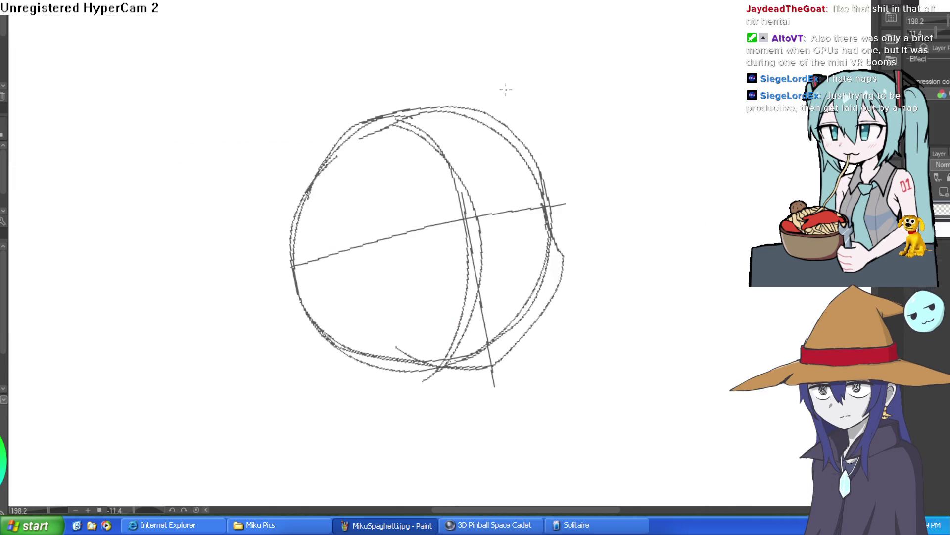
# Rotate the canvas to straighten the view of the head construction sketch.
pyautogui.moveTo(506, 89); pyautogui.dragTo(680, 130)
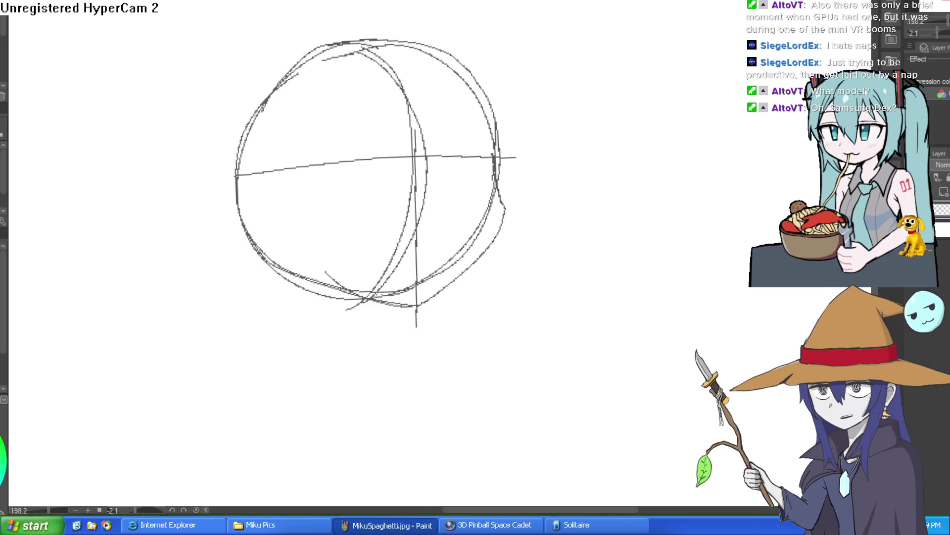
# Erase stray strokes along the circle's right edge, in the lower face and near the top.
pyautogui.moveTo(482, 106)
pyautogui.mouseDown()
pyautogui.moveTo(492, 140)
pyautogui.moveTo(484, 234)
pyautogui.moveTo(435, 272)
pyautogui.moveTo(348, 284)
pyautogui.moveTo(335, 273)
pyautogui.mouseUp()
pyautogui.moveTo(450, 185)
pyautogui.mouseDown()
pyautogui.moveTo(406, 220)
pyautogui.moveTo(391, 278)
pyautogui.mouseUp()
pyautogui.moveTo(522, 144)
pyautogui.mouseDown()
pyautogui.moveTo(510, 170)
pyautogui.moveTo(499, 162)
pyautogui.mouseUp()
pyautogui.moveTo(407, 93); pyautogui.dragTo(331, 53)
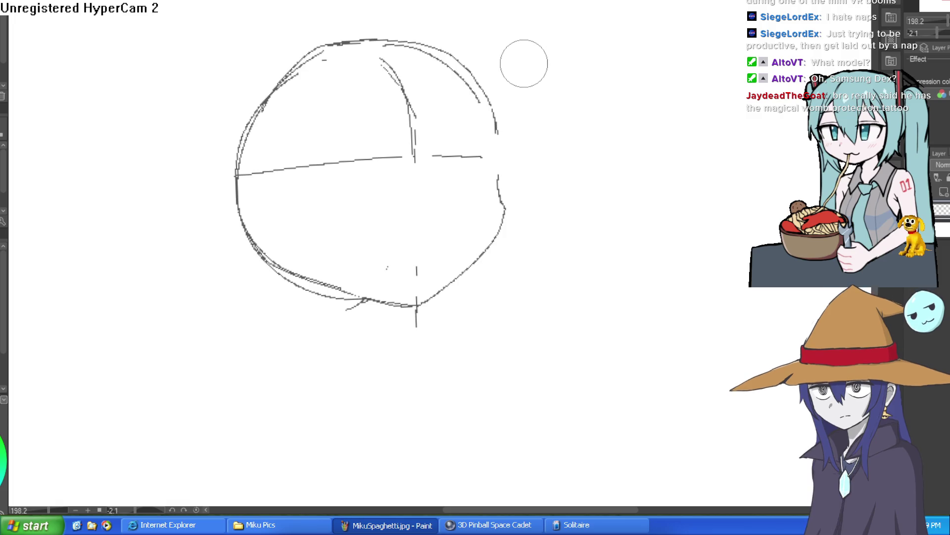
# Zoom in and erase the doubled arcs at the head's upper left.
pyautogui.scroll(3, 493, 124)
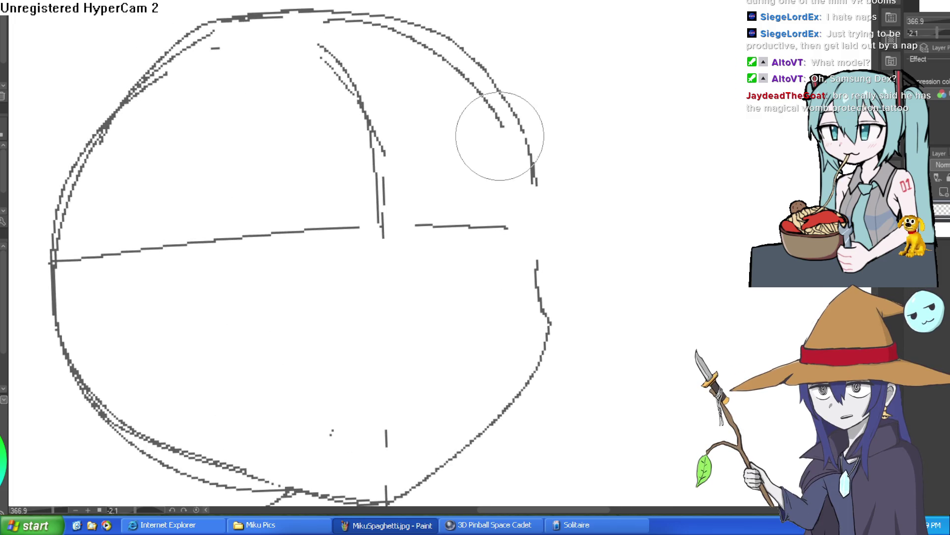
pyautogui.moveTo(350, 25)
pyautogui.mouseDown()
pyautogui.moveTo(192, 43)
pyautogui.moveTo(227, 17)
pyautogui.moveTo(182, 50)
pyautogui.moveTo(98, 149)
pyautogui.moveTo(55, 218)
pyautogui.moveTo(35, 297)
pyautogui.mouseUp()
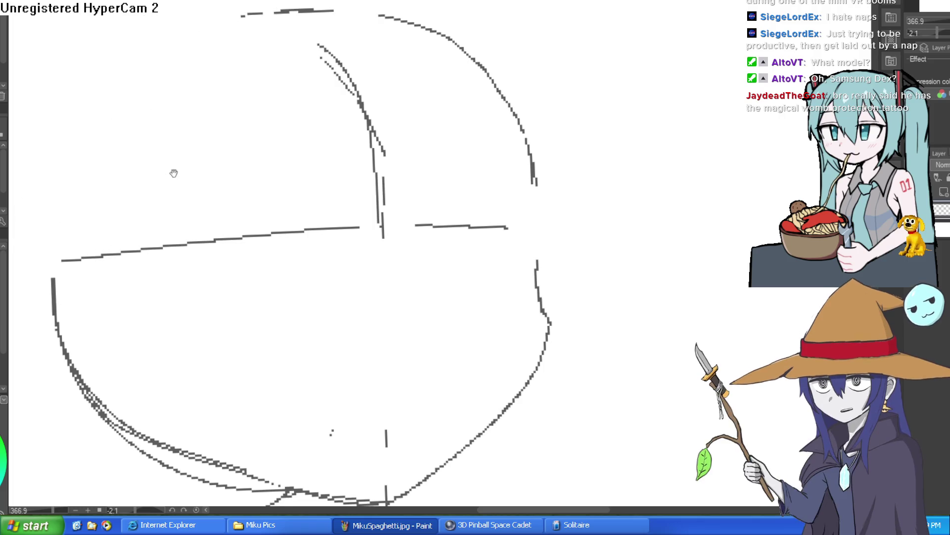
pyautogui.moveTo(326, 167); pyautogui.dragTo(352, 216)
# Draw a long pointed ear on the left side of the head with inner-ear lines.
pyautogui.moveTo(487, 171)
pyautogui.mouseDown()
pyautogui.moveTo(495, 174)
pyautogui.moveTo(488, 157)
pyautogui.moveTo(515, 131)
pyautogui.moveTo(563, 100)
pyautogui.moveTo(492, 114)
pyautogui.moveTo(469, 144)
pyautogui.mouseUp()
pyautogui.scroll(-2, 480, 154)
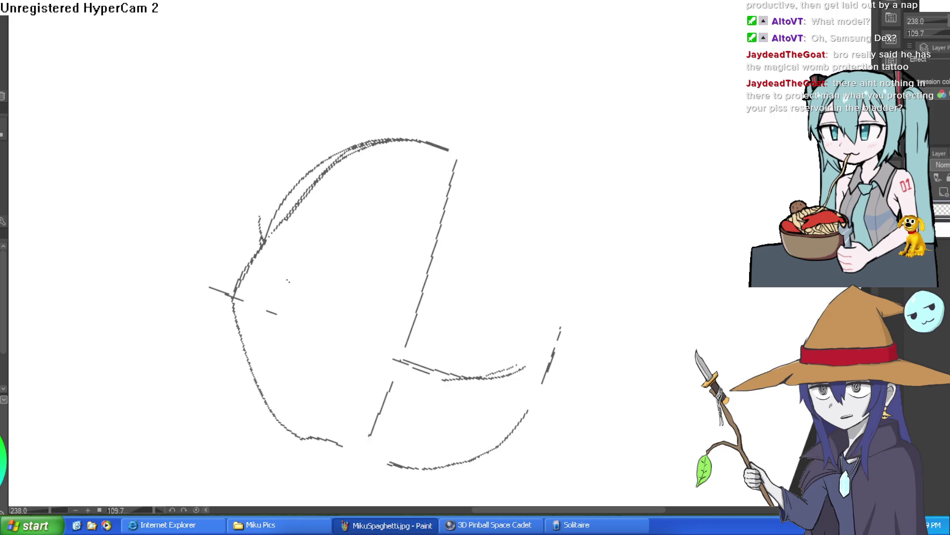
pyautogui.moveTo(561, 81); pyautogui.dragTo(483, 144)
pyautogui.moveTo(446, 196); pyautogui.dragTo(480, 81)
pyautogui.hotkey('ctrl', 'z')
pyautogui.moveTo(446, 196)
pyautogui.mouseDown()
pyautogui.moveTo(482, 69)
pyautogui.moveTo(356, 183)
pyautogui.mouseUp()
pyautogui.hotkey('ctrl', 'z')
pyautogui.moveTo(477, 79)
pyautogui.mouseDown()
pyautogui.moveTo(481, 53)
pyautogui.moveTo(364, 179)
pyautogui.moveTo(366, 200)
pyautogui.mouseUp()
pyautogui.moveTo(428, 200); pyautogui.dragTo(437, 103)
pyautogui.moveTo(401, 145); pyautogui.dragTo(428, 191)
pyautogui.moveTo(447, 129)
pyautogui.mouseDown()
pyautogui.moveTo(434, 144)
pyautogui.moveTo(472, 120)
pyautogui.mouseUp()
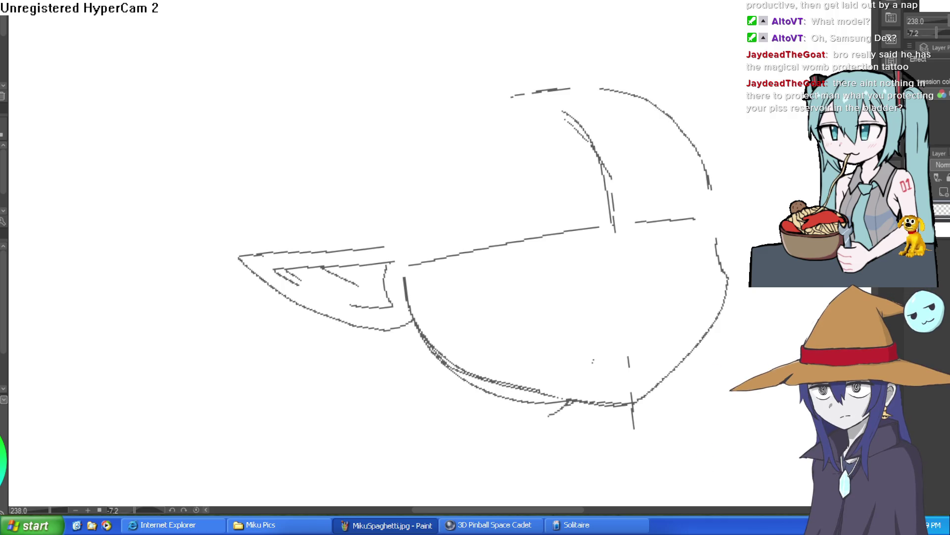
# Redraw the right side of the head outline and a vertical centre line.
pyautogui.moveTo(645, 171)
pyautogui.mouseDown()
pyautogui.moveTo(609, 174)
pyautogui.moveTo(578, 226)
pyautogui.mouseUp()
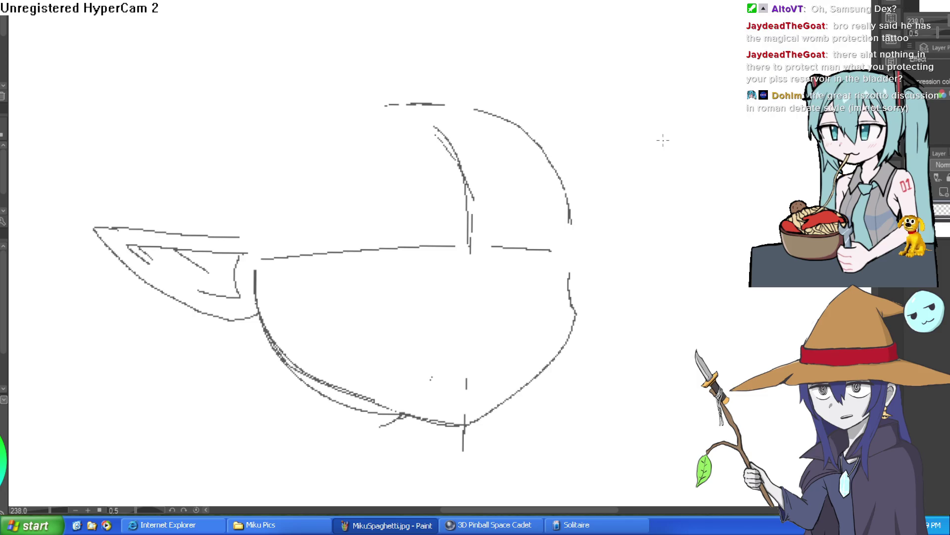
pyautogui.moveTo(663, 141)
pyautogui.mouseDown()
pyautogui.moveTo(626, 210)
pyautogui.moveTo(598, 214)
pyautogui.moveTo(594, 205)
pyautogui.mouseUp()
pyautogui.moveTo(534, 303)
pyautogui.mouseDown()
pyautogui.moveTo(545, 161)
pyautogui.moveTo(430, 54)
pyautogui.moveTo(546, 61)
pyautogui.mouseUp()
pyautogui.moveTo(250, 218)
pyautogui.mouseDown()
pyautogui.moveTo(263, 167)
pyautogui.moveTo(453, 53)
pyautogui.moveTo(251, 216)
pyautogui.mouseUp()
pyautogui.hotkey('ctrl', 'z')
pyautogui.hotkey('ctrl', 'z')
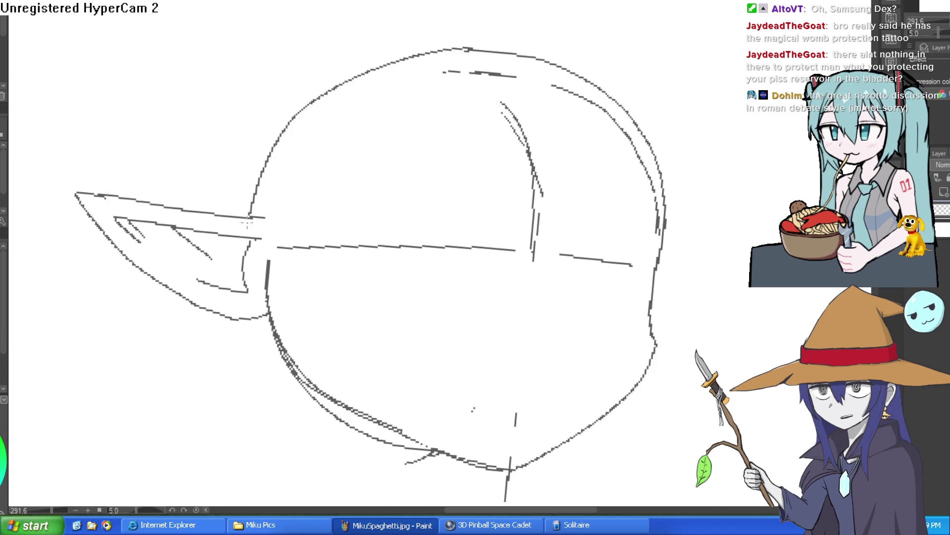
pyautogui.moveTo(490, 48); pyautogui.dragTo(517, 445)
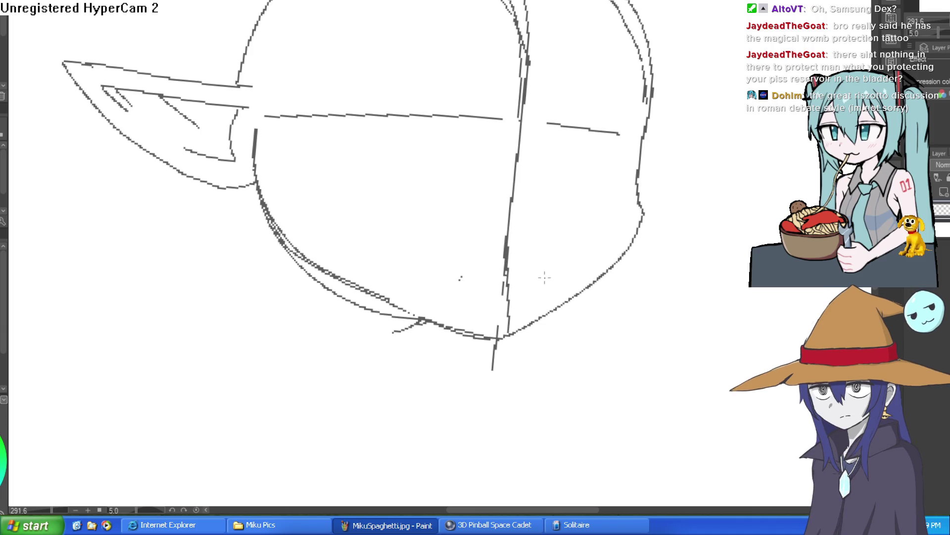
pyautogui.scroll(-3, 628, 221)
pyautogui.scroll(3, 628, 221)
# Draw the right pointed ear's upper edge to a tip and its lower curve back to the head.
pyautogui.moveTo(576, 164); pyautogui.dragTo(663, 139)
pyautogui.hotkey('ctrl', 'z')
pyautogui.hotkey('ctrl', 'z')
pyautogui.moveTo(577, 164)
pyautogui.mouseDown()
pyautogui.moveTo(666, 127)
pyautogui.moveTo(661, 181)
pyautogui.mouseUp()
pyautogui.hotkey('ctrl', 'z')
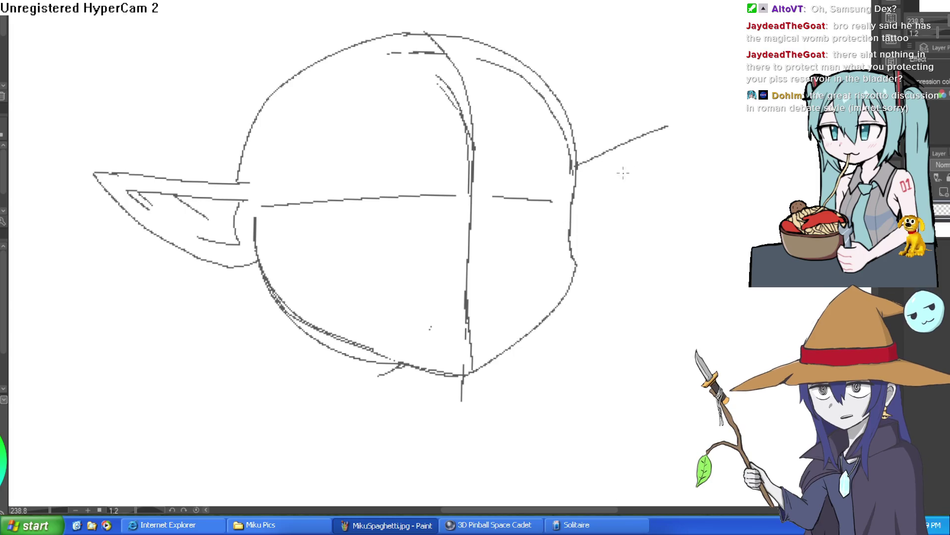
pyautogui.moveTo(666, 127); pyautogui.dragTo(684, 118)
pyautogui.moveTo(684, 118); pyautogui.dragTo(627, 203)
pyautogui.hotkey('ctrl', 'z')
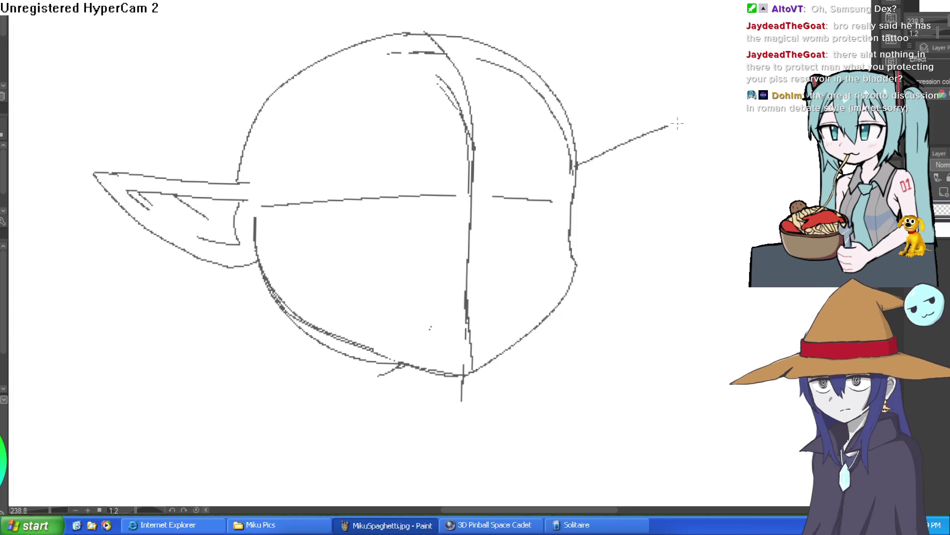
pyautogui.moveTo(684, 119)
pyautogui.mouseDown()
pyautogui.moveTo(679, 146)
pyautogui.moveTo(570, 241)
pyautogui.mouseUp()
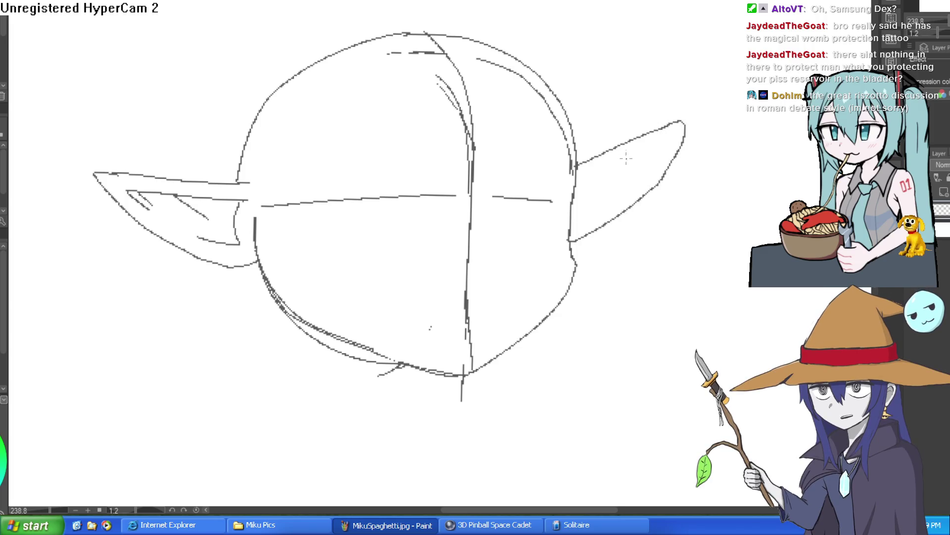
# Add the inner-ear line and short hatching strokes inside the right ear.
pyautogui.moveTo(575, 180)
pyautogui.mouseDown()
pyautogui.moveTo(679, 145)
pyautogui.moveTo(650, 143)
pyautogui.moveTo(661, 162)
pyautogui.moveTo(655, 154)
pyautogui.mouseUp()
pyautogui.hotkey('ctrl', 'z')
pyautogui.moveTo(599, 209); pyautogui.dragTo(571, 229)
pyautogui.moveTo(618, 162); pyautogui.dragTo(597, 188)
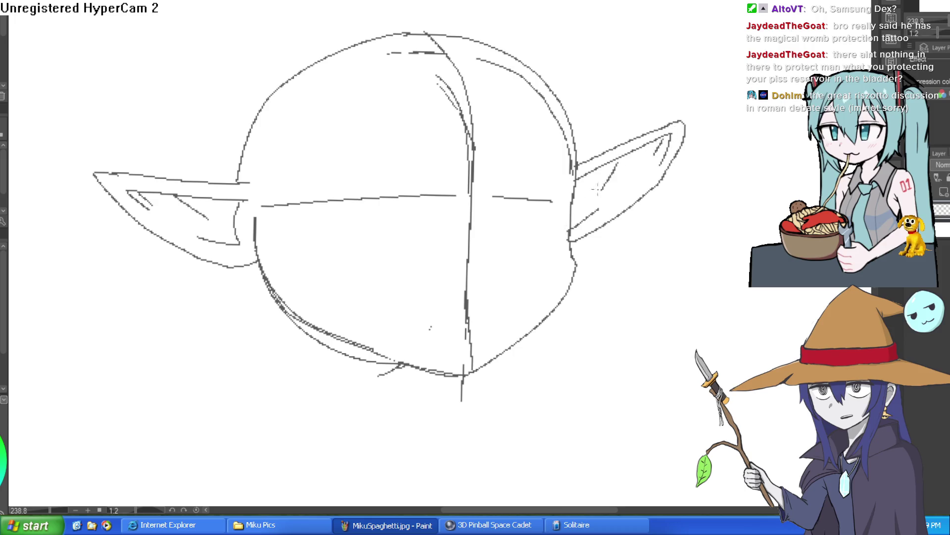
pyautogui.scroll(-2, 657, 120)
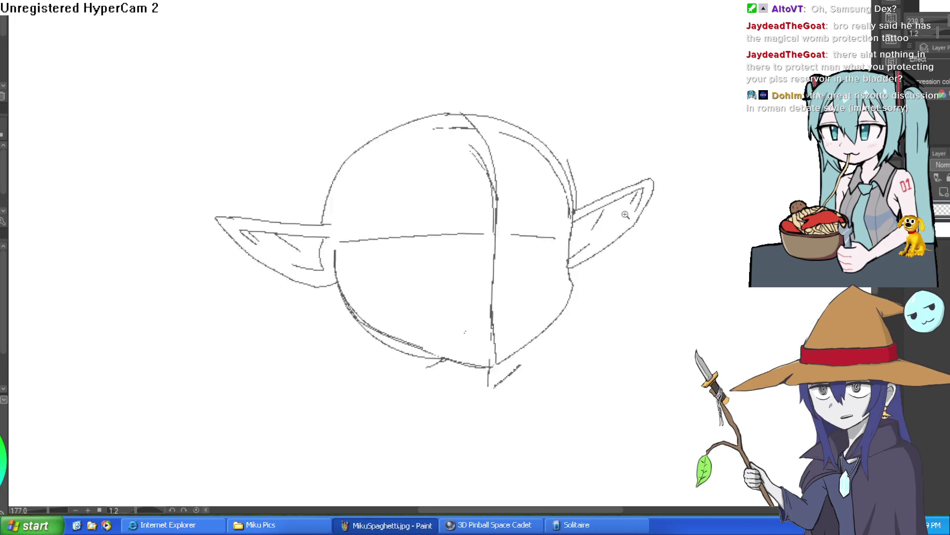
pyautogui.moveTo(655, 208)
pyautogui.mouseDown()
pyautogui.moveTo(623, 184)
pyautogui.moveTo(630, 193)
pyautogui.mouseUp()
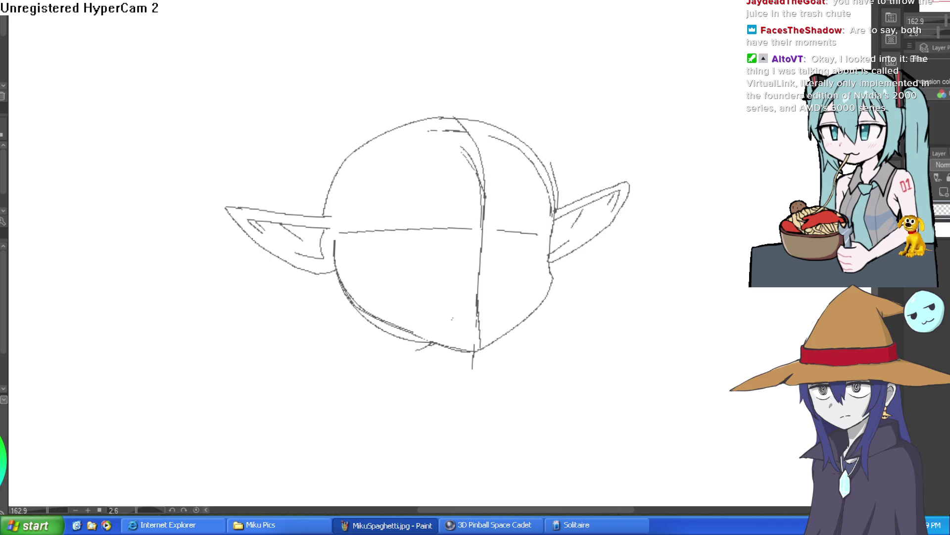
# Retouch the head outline, sketch the neck lines and add a horizontal guide across the head.
pyautogui.moveTo(549, 171)
pyautogui.mouseDown()
pyautogui.moveTo(540, 147)
pyautogui.moveTo(520, 136)
pyautogui.moveTo(369, 140)
pyautogui.moveTo(325, 192)
pyautogui.moveTo(345, 152)
pyautogui.moveTo(406, 121)
pyautogui.moveTo(384, 12)
pyautogui.mouseUp()
pyautogui.moveTo(423, 243)
pyautogui.mouseDown()
pyautogui.moveTo(432, 281)
pyautogui.moveTo(424, 237)
pyautogui.mouseUp()
pyautogui.moveTo(366, 214); pyautogui.dragTo(357, 267)
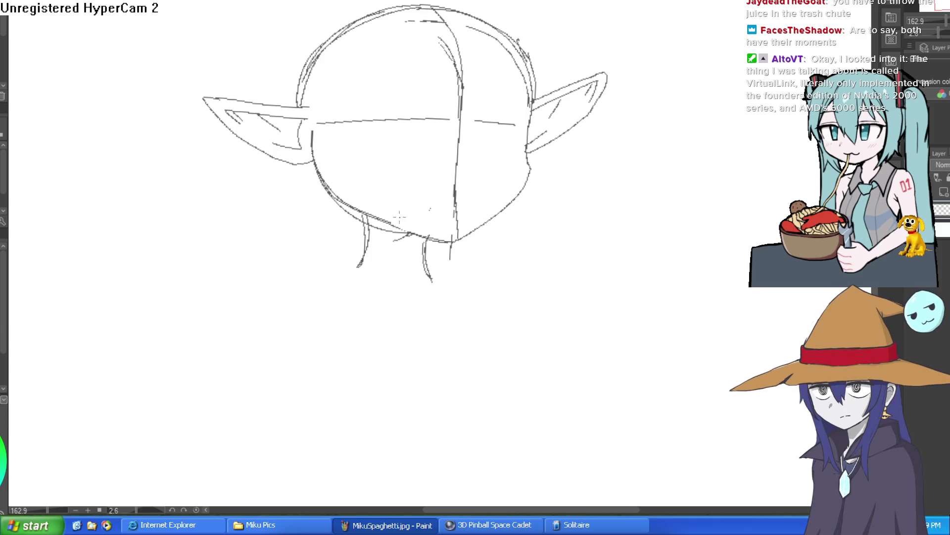
pyautogui.moveTo(547, 206); pyautogui.dragTo(531, 231)
pyautogui.moveTo(307, 158)
pyautogui.mouseDown()
pyautogui.moveTo(483, 155)
pyautogui.moveTo(507, 174)
pyautogui.mouseUp()
# Redraw the head's right side down to the jaw and erase the lower-right bulge.
pyautogui.moveTo(516, 132); pyautogui.dragTo(510, 190)
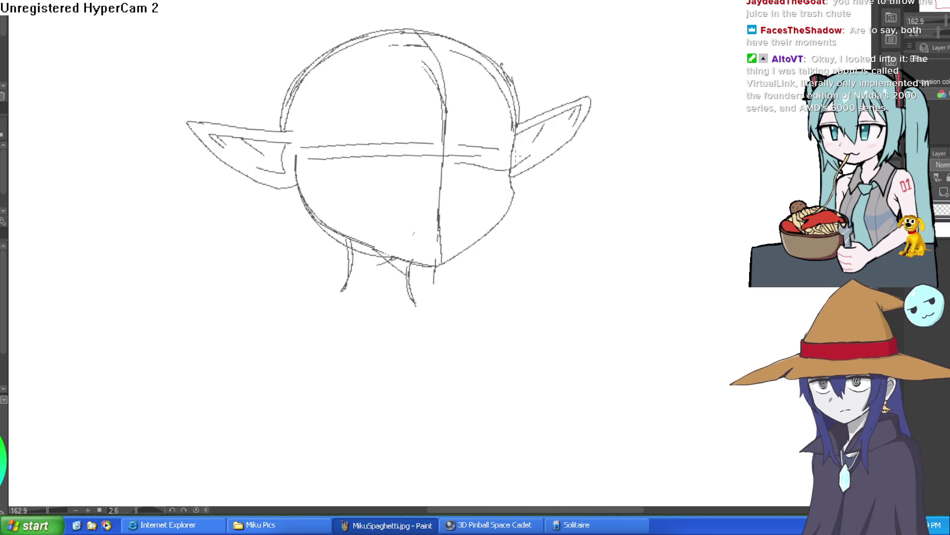
pyautogui.scroll(2, 527, 154)
pyautogui.moveTo(527, 154); pyautogui.dragTo(504, 232)
pyautogui.moveTo(491, 199)
pyautogui.mouseDown()
pyautogui.moveTo(483, 255)
pyautogui.moveTo(436, 351)
pyautogui.moveTo(392, 383)
pyautogui.moveTo(263, 351)
pyautogui.mouseUp()
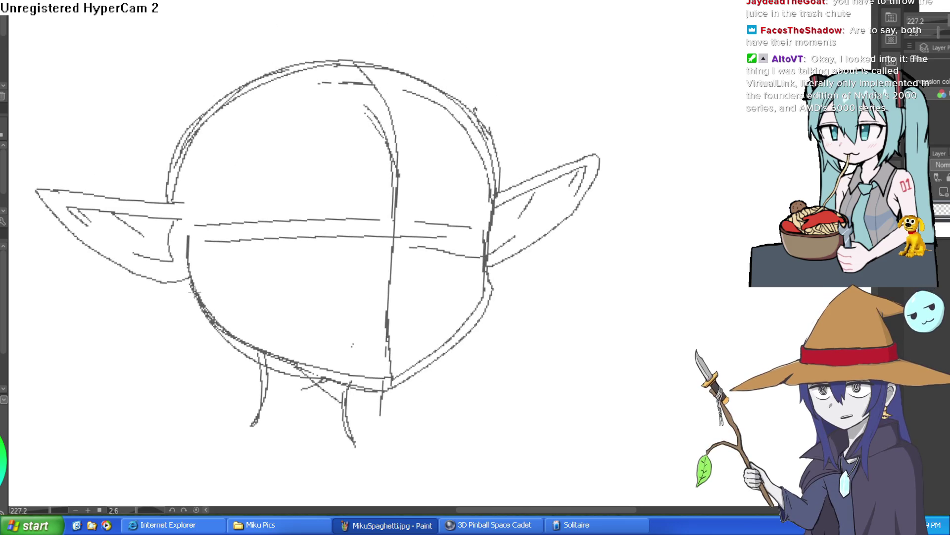
pyautogui.moveTo(492, 275)
pyautogui.mouseDown()
pyautogui.moveTo(463, 339)
pyautogui.moveTo(351, 390)
pyautogui.moveTo(378, 391)
pyautogui.mouseUp()
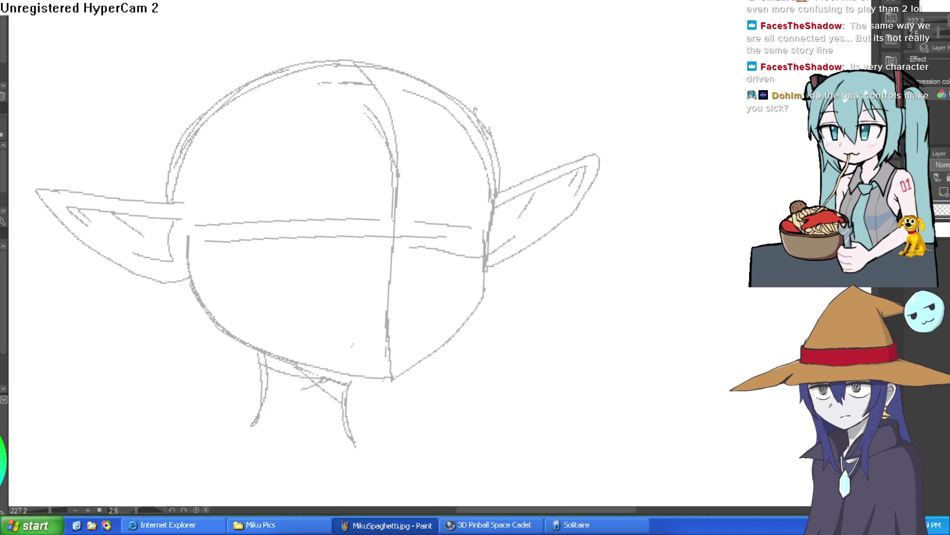
# Tint the sketch layer light blue and ink the jaw from the right cheek to the chin.
pyautogui.click(932, 83)
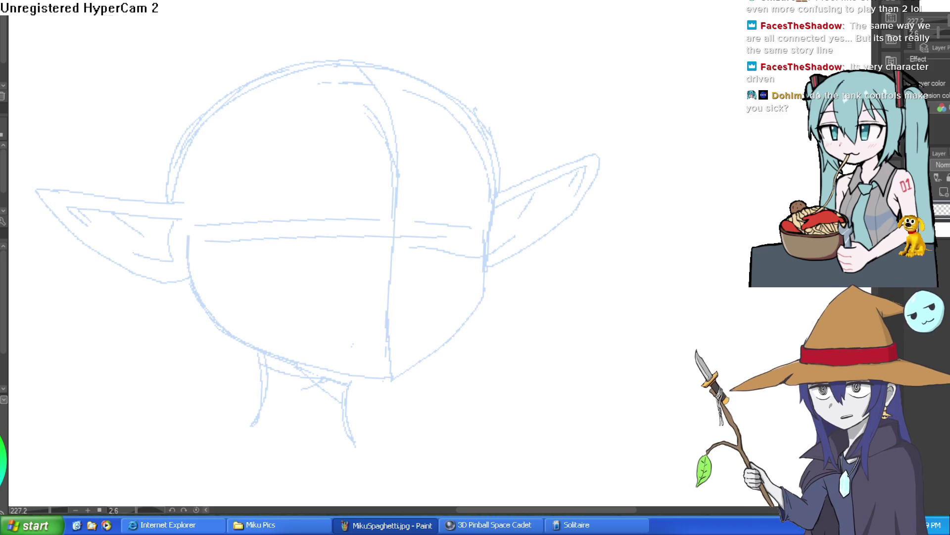
pyautogui.moveTo(509, 237); pyautogui.dragTo(500, 200)
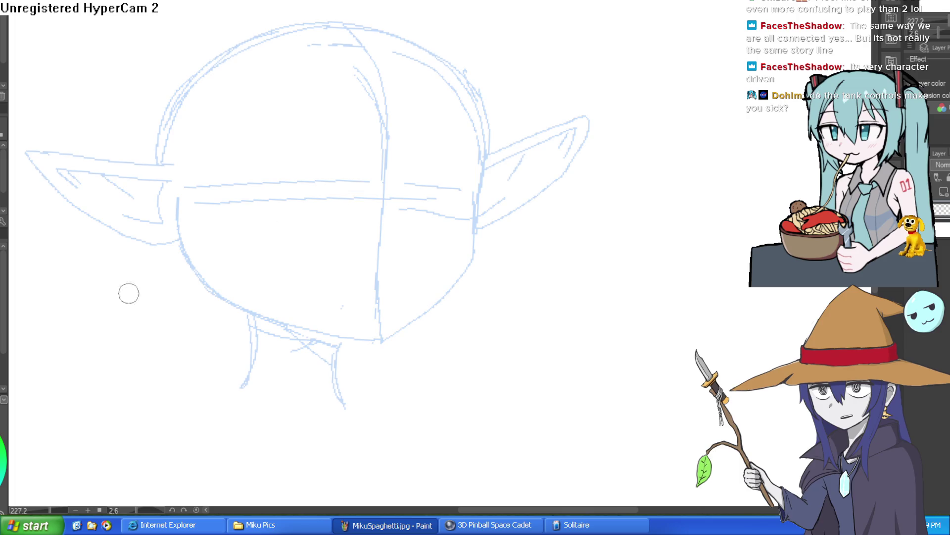
pyautogui.scroll(2, 495, 149)
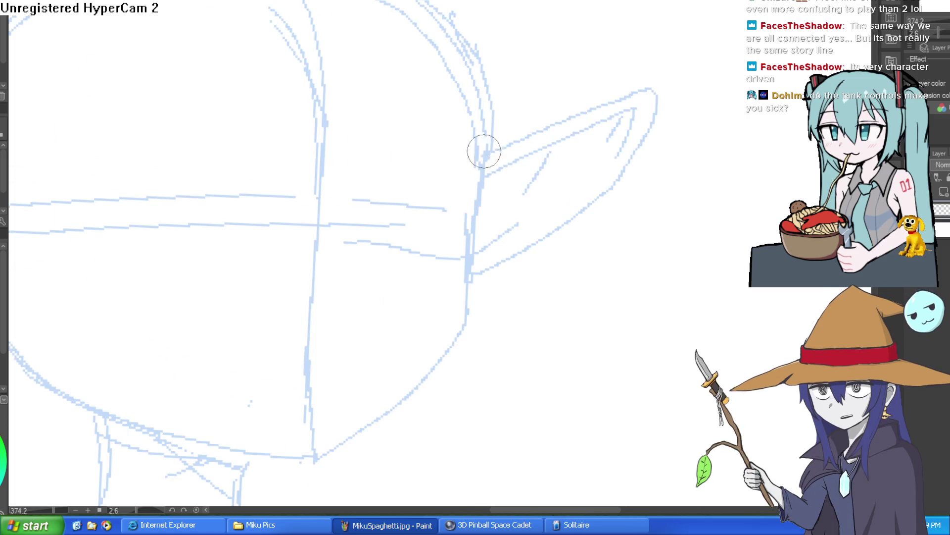
pyautogui.moveTo(543, 221); pyautogui.dragTo(571, 128)
pyautogui.scroll(-2, 571, 128)
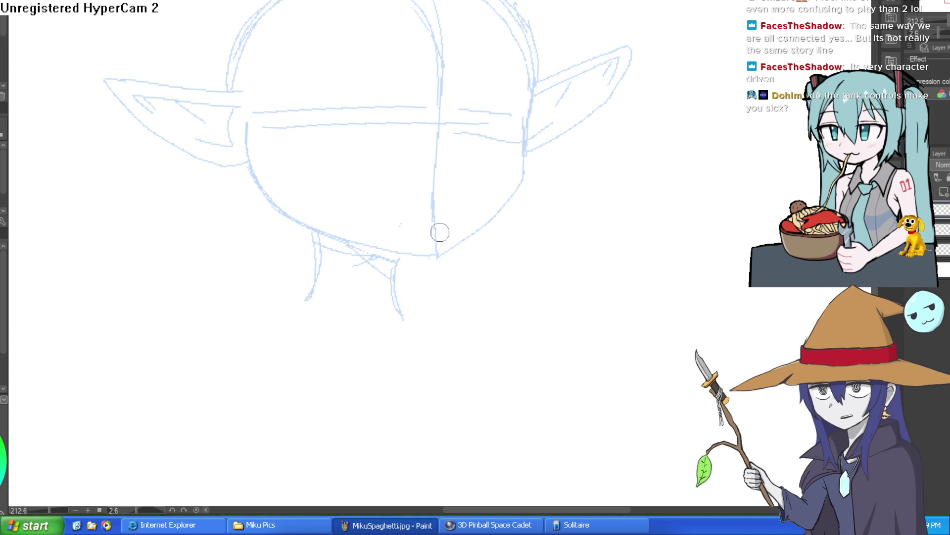
pyautogui.moveTo(533, 79)
pyautogui.mouseDown()
pyautogui.moveTo(509, 202)
pyautogui.moveTo(432, 257)
pyautogui.moveTo(265, 206)
pyautogui.moveTo(248, 163)
pyautogui.moveTo(274, 204)
pyautogui.moveTo(254, 202)
pyautogui.mouseUp()
pyautogui.hotkey('ctrl', 'z')
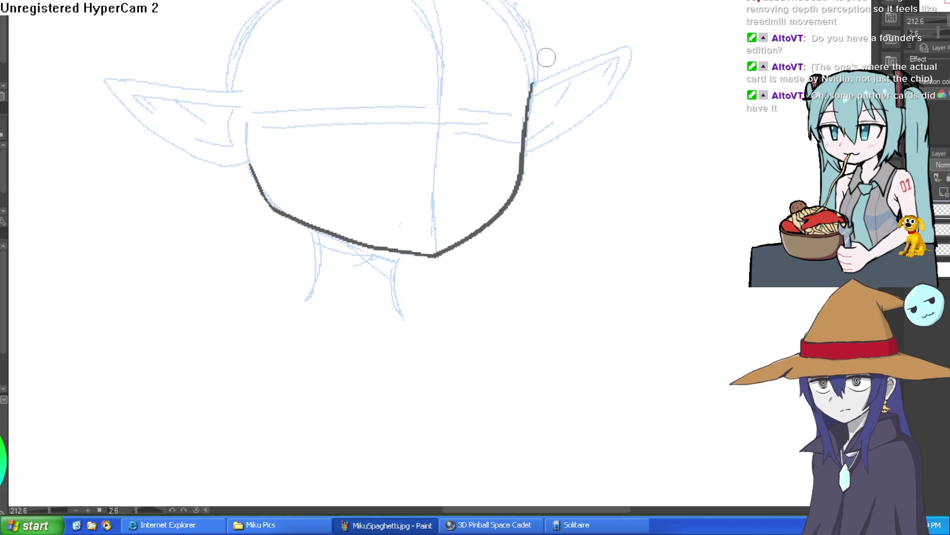
# Ink the right cheek line up toward the ear.
pyautogui.moveTo(522, 83)
pyautogui.mouseDown()
pyautogui.moveTo(517, 166)
pyautogui.moveTo(503, 85)
pyautogui.mouseUp()
pyautogui.hotkey('ctrl', 'z')
pyautogui.moveTo(525, 171); pyautogui.dragTo(505, 89)
pyautogui.hotkey('ctrl', 'z')
pyautogui.moveTo(525, 171); pyautogui.dragTo(502, 91)
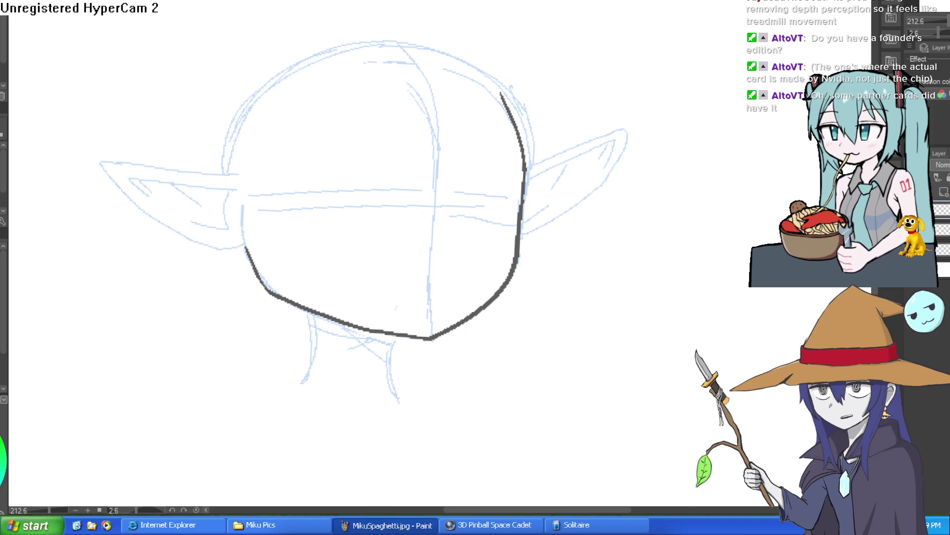
# Ink the right ear's outline to its tip, close its base, and add three inner-ear lines.
pyautogui.moveTo(611, 181)
pyautogui.mouseDown()
pyautogui.moveTo(622, 129)
pyautogui.moveTo(475, 125)
pyautogui.mouseUp()
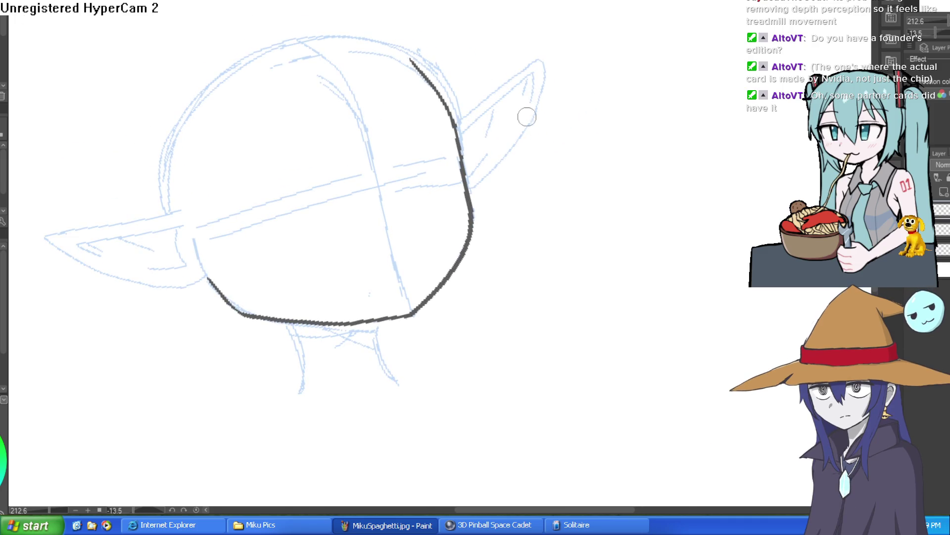
pyautogui.moveTo(457, 128); pyautogui.dragTo(531, 66)
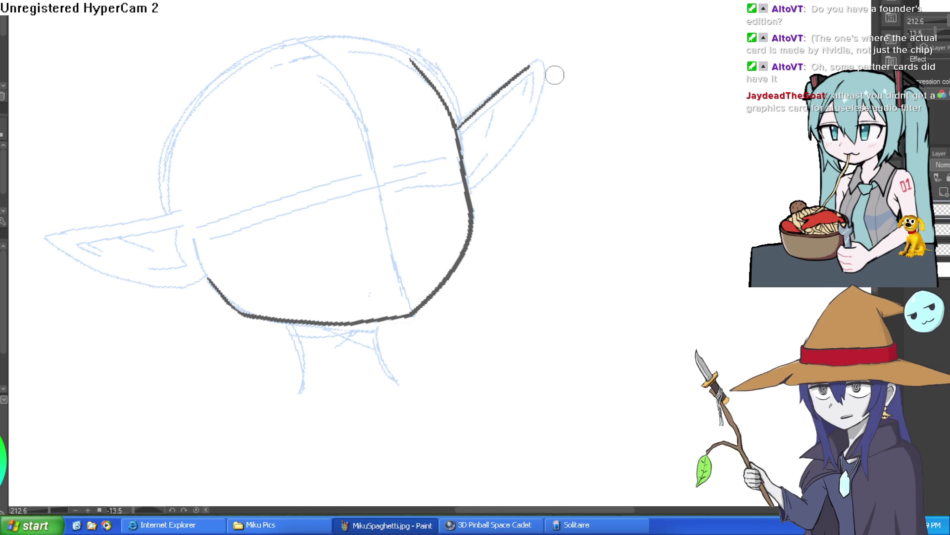
pyautogui.hotkey('ctrl', 'z')
pyautogui.moveTo(457, 131)
pyautogui.mouseDown()
pyautogui.moveTo(489, 89)
pyautogui.moveTo(552, 42)
pyautogui.moveTo(540, 57)
pyautogui.moveTo(529, 131)
pyautogui.moveTo(535, 282)
pyautogui.moveTo(573, 167)
pyautogui.moveTo(510, 124)
pyautogui.mouseUp()
pyautogui.moveTo(458, 176)
pyautogui.mouseDown()
pyautogui.moveTo(510, 43)
pyautogui.moveTo(438, 91)
pyautogui.moveTo(380, 170)
pyautogui.moveTo(442, 178)
pyautogui.moveTo(495, 67)
pyautogui.moveTo(462, 99)
pyautogui.mouseUp()
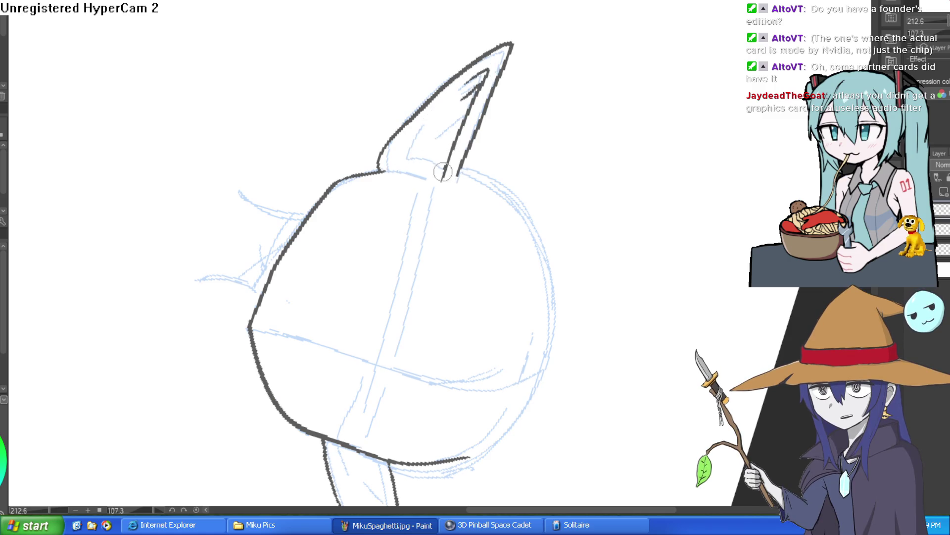
pyautogui.moveTo(402, 166)
pyautogui.mouseDown()
pyautogui.moveTo(440, 178)
pyautogui.moveTo(410, 96)
pyautogui.moveTo(524, 115)
pyautogui.moveTo(505, 102)
pyautogui.moveTo(537, 62)
pyautogui.mouseUp()
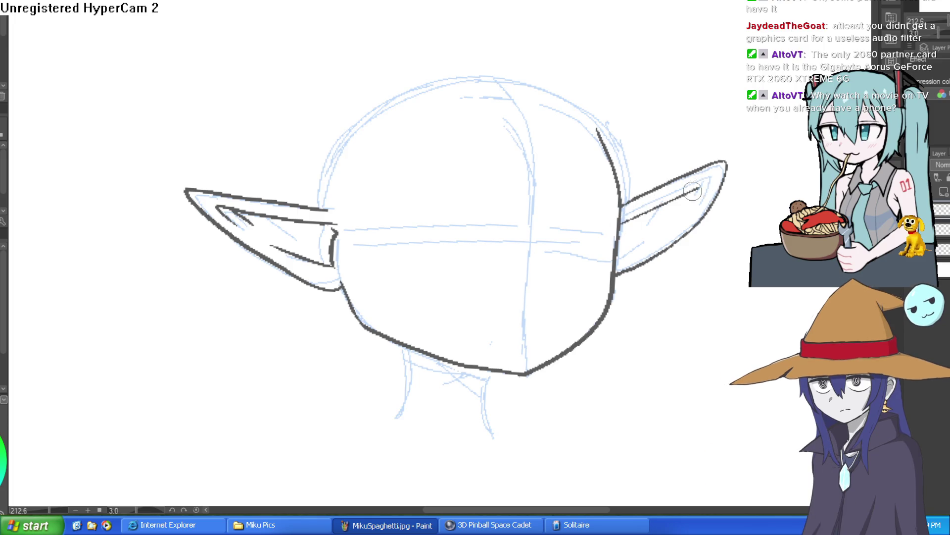
pyautogui.moveTo(711, 181); pyautogui.dragTo(692, 200)
pyautogui.moveTo(619, 261); pyautogui.dragTo(652, 241)
pyautogui.moveTo(668, 203); pyautogui.dragTo(641, 233)
# Zoom out to review the inked head and ears.
pyautogui.scroll(-3, 693, 173)
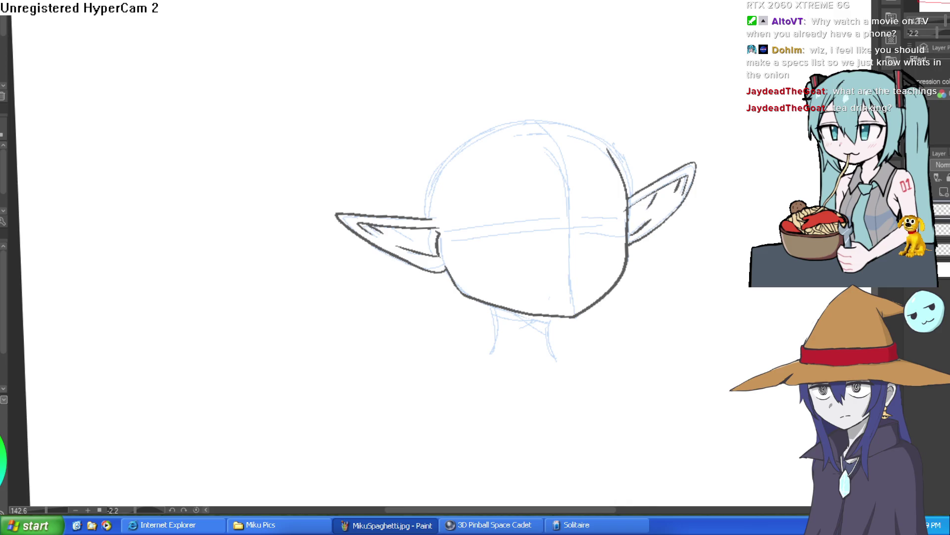
# Flip the canvas horizontally and erase a stretch of the lower jaw line.
pyautogui.press('h')
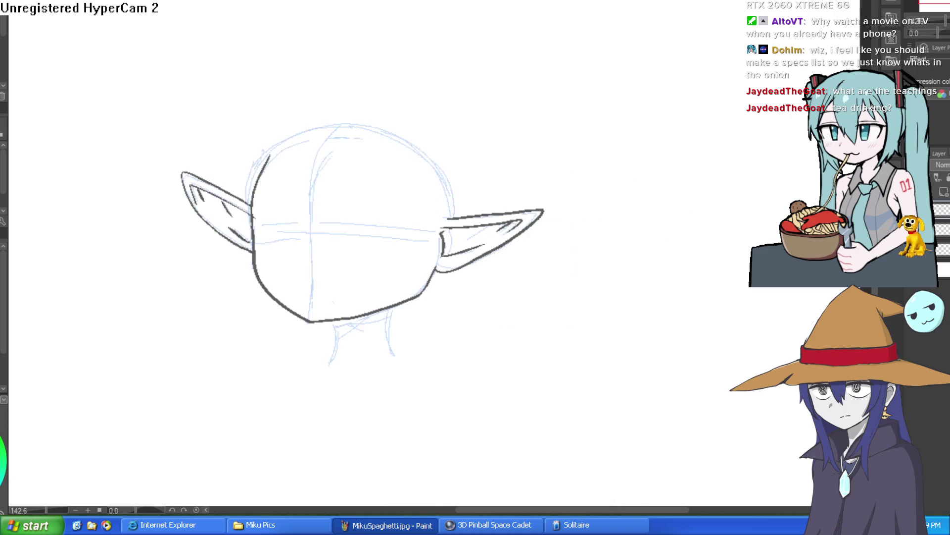
pyautogui.scroll(5, 632, 184)
pyautogui.moveTo(548, 227)
pyautogui.mouseDown()
pyautogui.moveTo(501, 289)
pyautogui.moveTo(313, 333)
pyautogui.mouseUp()
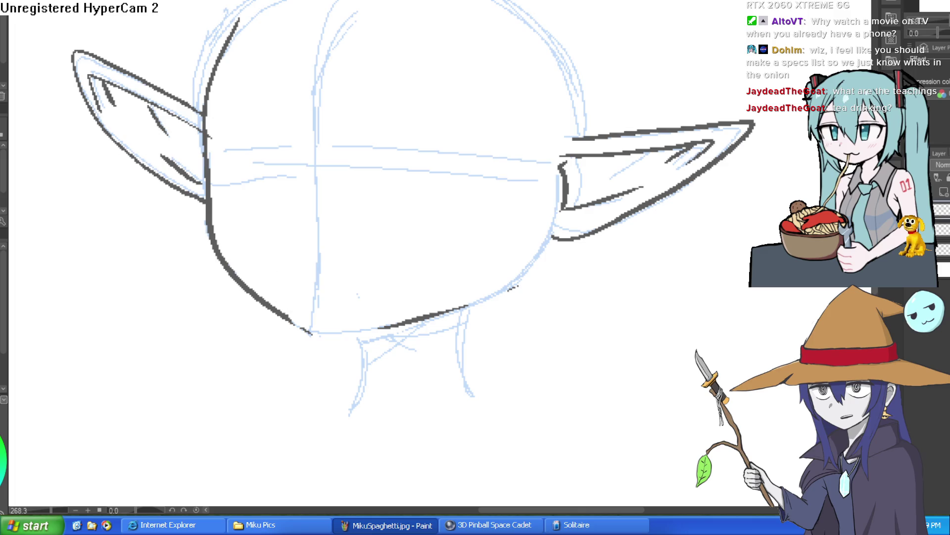
# Ink the upper eyelid arcs of both eyes, thickening the right one.
pyautogui.scroll(2, 406, 151)
pyautogui.moveTo(393, 177)
pyautogui.mouseDown()
pyautogui.moveTo(444, 158)
pyautogui.moveTo(529, 175)
pyautogui.moveTo(509, 215)
pyautogui.mouseUp()
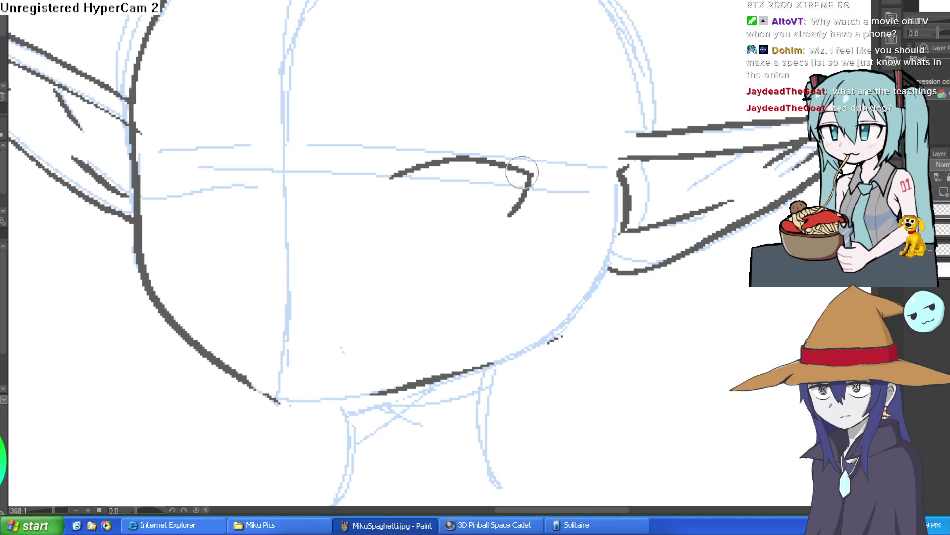
pyautogui.moveTo(272, 182); pyautogui.dragTo(201, 170)
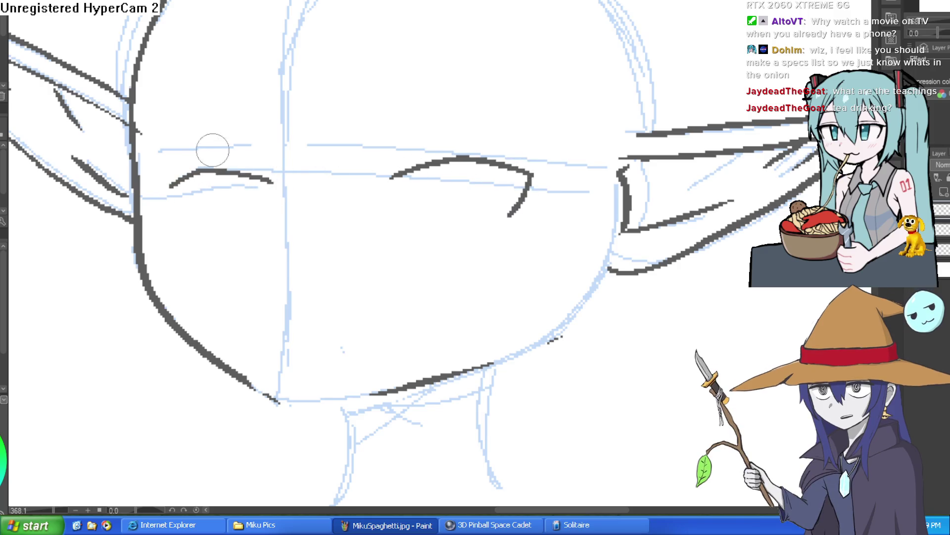
pyautogui.moveTo(275, 180)
pyautogui.mouseDown()
pyautogui.moveTo(160, 171)
pyautogui.moveTo(170, 228)
pyautogui.mouseUp()
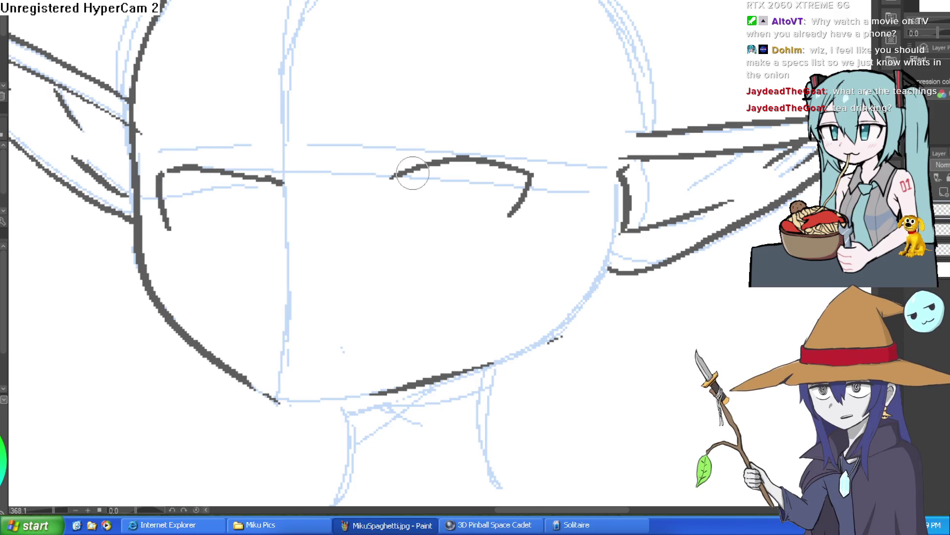
pyautogui.scroll(-2, 414, 176)
pyautogui.scroll(3, 446, 191)
pyautogui.moveTo(391, 187)
pyautogui.mouseDown()
pyautogui.moveTo(477, 154)
pyautogui.moveTo(555, 164)
pyautogui.moveTo(591, 223)
pyautogui.mouseUp()
# Thicken the outer corner stroke of the right eye's lid.
pyautogui.moveTo(403, 133)
pyautogui.mouseDown()
pyautogui.moveTo(619, 191)
pyautogui.moveTo(598, 287)
pyautogui.moveTo(424, 242)
pyautogui.moveTo(448, 59)
pyautogui.moveTo(458, 99)
pyautogui.mouseUp()
pyautogui.moveTo(451, 50); pyautogui.dragTo(449, 77)
pyautogui.hotkey('ctrl', 'z')
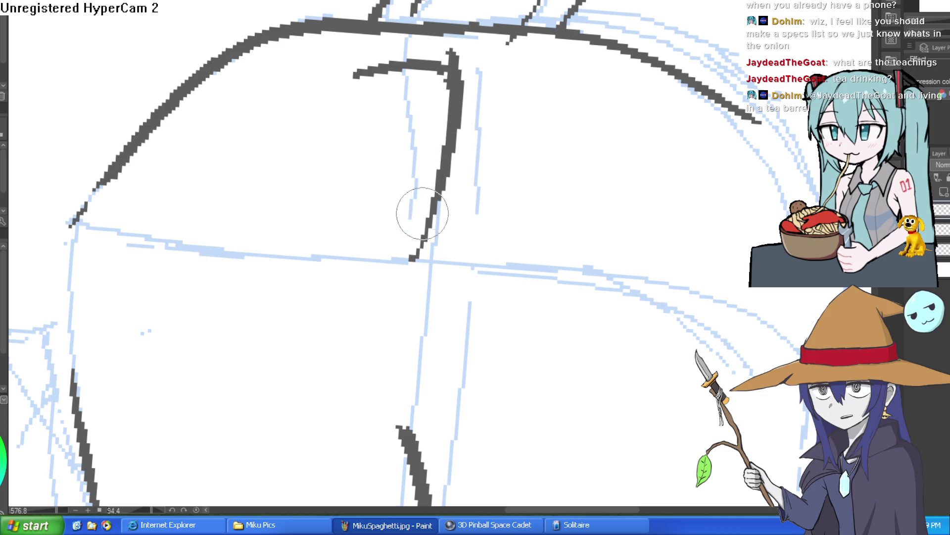
pyautogui.moveTo(498, 138)
pyautogui.mouseDown()
pyautogui.moveTo(618, 148)
pyautogui.moveTo(709, 206)
pyautogui.moveTo(630, 170)
pyautogui.moveTo(696, 197)
pyautogui.moveTo(653, 165)
pyautogui.mouseUp()
pyautogui.scroll(-3, 620, 146)
pyautogui.moveTo(669, 126); pyautogui.dragTo(512, 79)
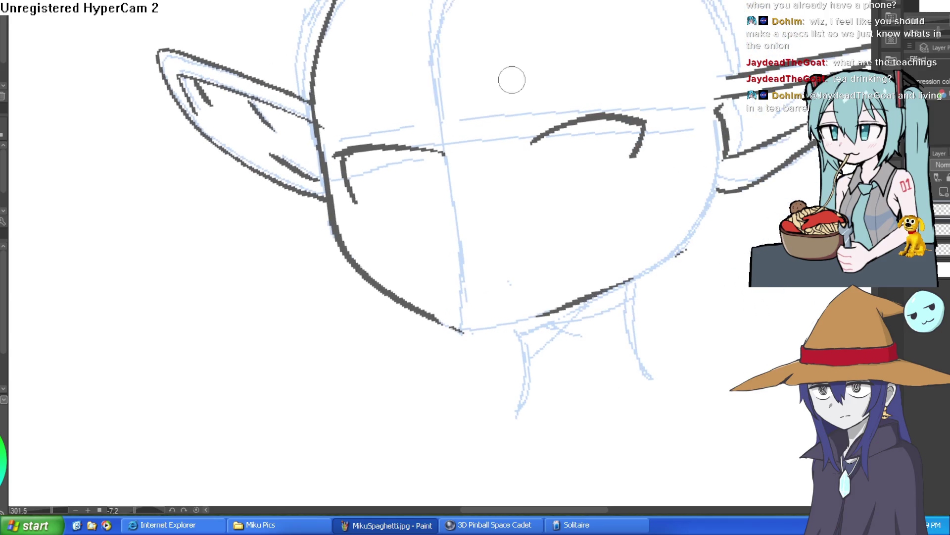
pyautogui.scroll(2, 561, 140)
pyautogui.moveTo(561, 140); pyautogui.dragTo(728, 72)
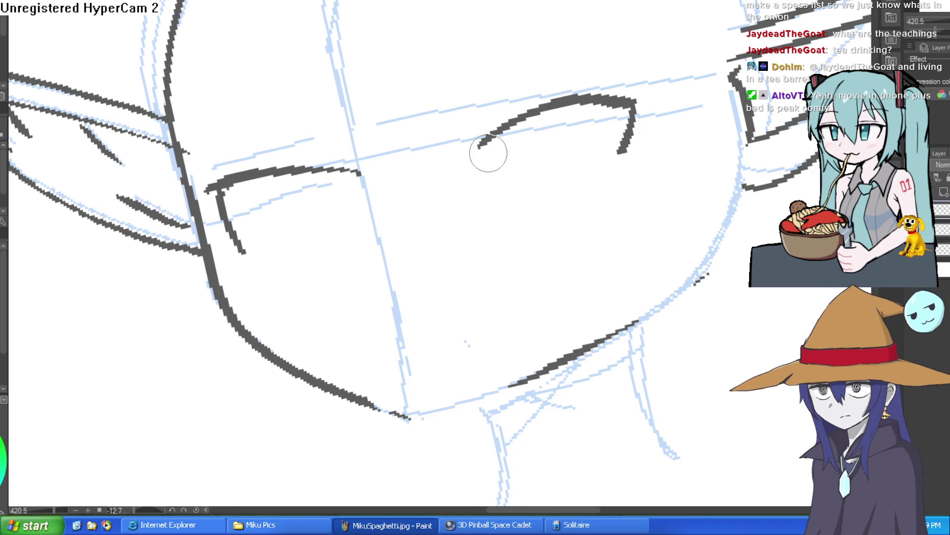
# Redraw the right upper eyelid as one long curve extended outward, with its side going down.
pyautogui.moveTo(617, 87)
pyautogui.mouseDown()
pyautogui.moveTo(609, 96)
pyautogui.moveTo(621, 102)
pyautogui.moveTo(628, 97)
pyautogui.moveTo(573, 89)
pyautogui.moveTo(510, 126)
pyautogui.moveTo(519, 116)
pyautogui.mouseUp()
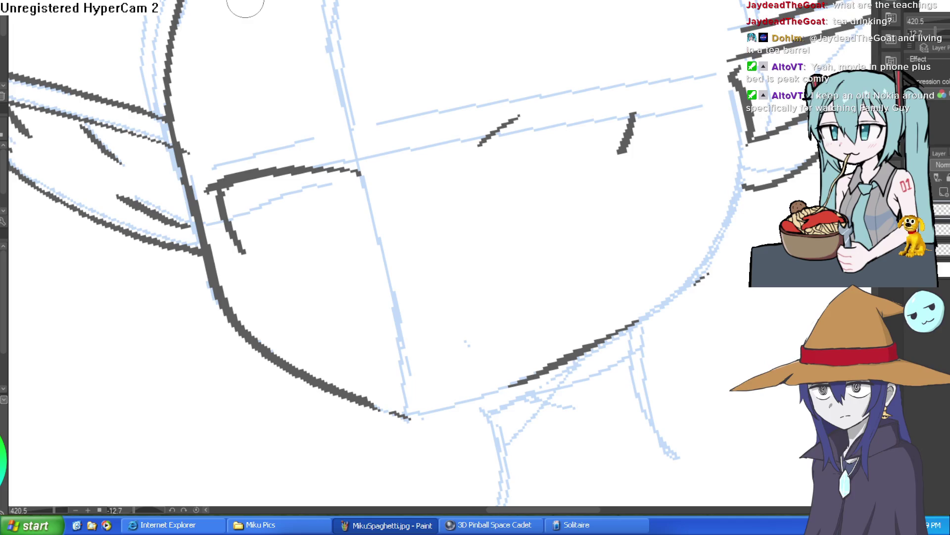
pyautogui.moveTo(476, 149)
pyautogui.mouseDown()
pyautogui.moveTo(607, 85)
pyautogui.moveTo(631, 87)
pyautogui.mouseUp()
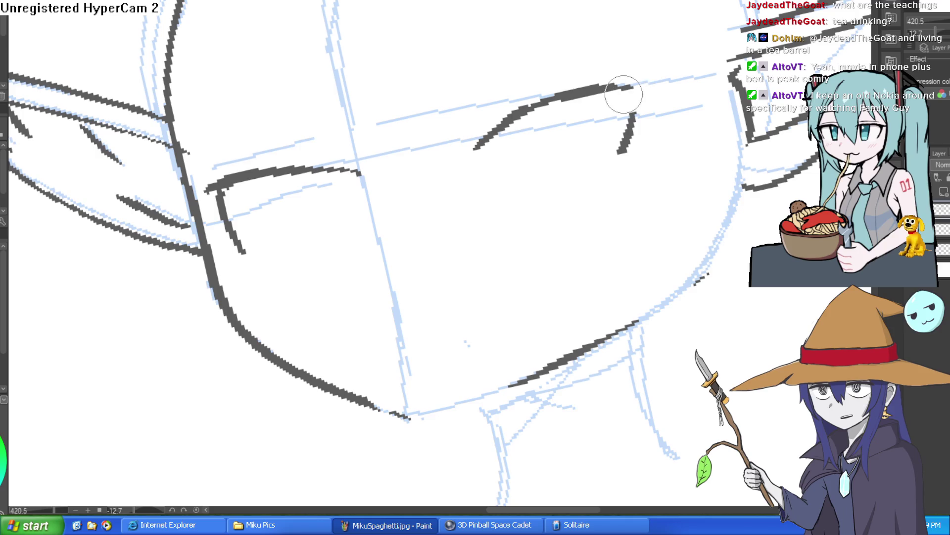
pyautogui.moveTo(575, 94)
pyautogui.mouseDown()
pyautogui.moveTo(653, 78)
pyautogui.moveTo(625, 145)
pyautogui.moveTo(630, 94)
pyautogui.moveTo(665, 75)
pyautogui.moveTo(646, 85)
pyautogui.mouseUp()
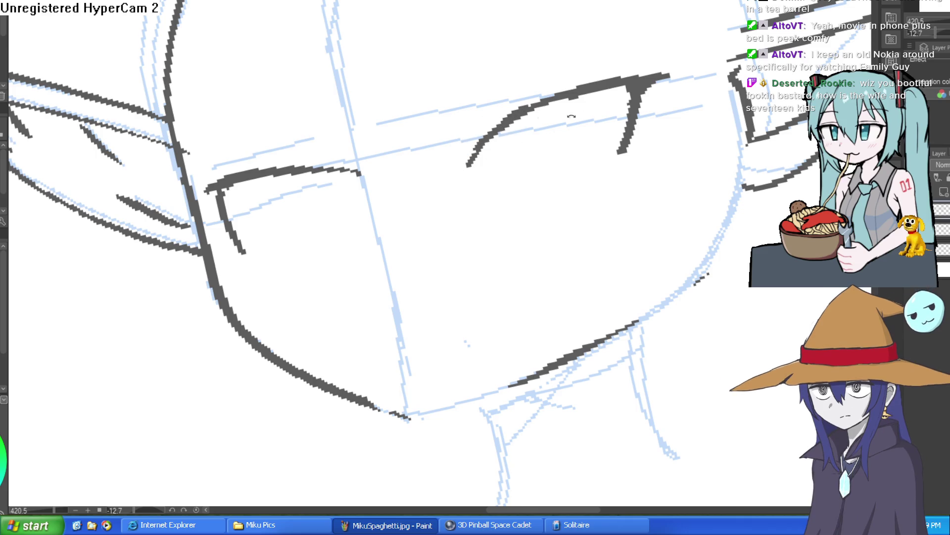
pyautogui.moveTo(488, 144); pyautogui.dragTo(611, 149)
pyautogui.hotkey('ctrl', 'z')
pyautogui.moveTo(488, 169)
pyautogui.mouseDown()
pyautogui.moveTo(547, 138)
pyautogui.moveTo(533, 212)
pyautogui.moveTo(545, 236)
pyautogui.moveTo(585, 238)
pyautogui.moveTo(613, 145)
pyautogui.mouseUp()
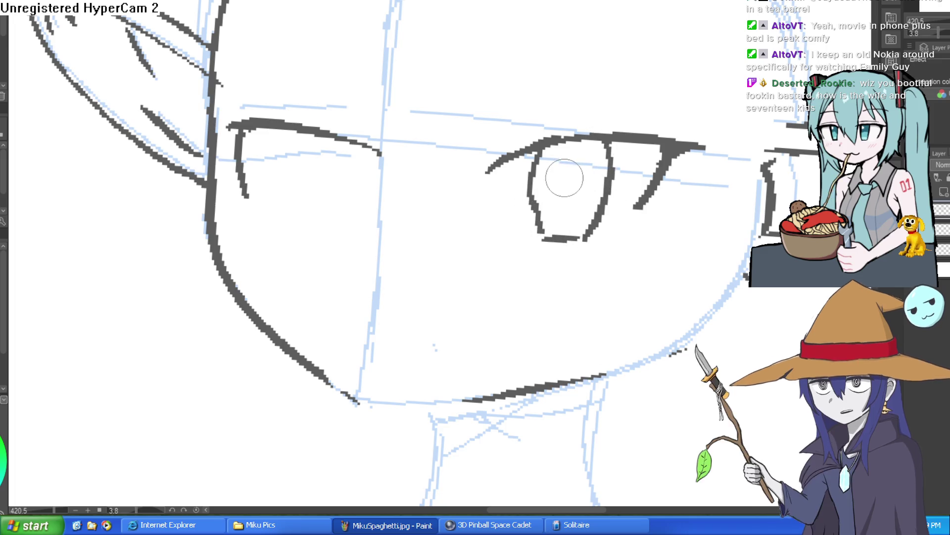
# Close both eye outlines below the lids and dot in a dark pupil in each.
pyautogui.moveTo(564, 170); pyautogui.dragTo(565, 196)
pyautogui.moveTo(653, 132); pyautogui.dragTo(449, 132)
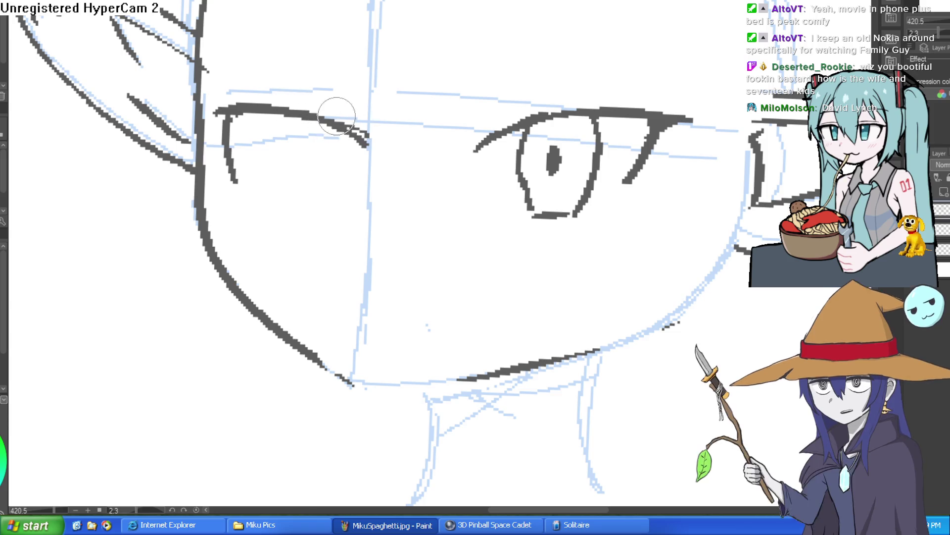
pyautogui.moveTo(342, 119); pyautogui.dragTo(369, 147)
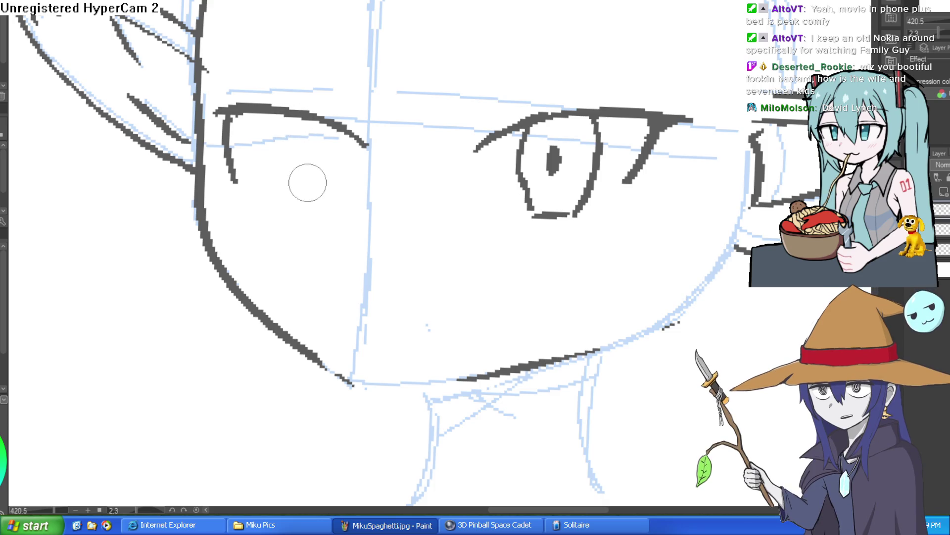
pyautogui.moveTo(290, 118)
pyautogui.mouseDown()
pyautogui.moveTo(310, 202)
pyautogui.moveTo(345, 204)
pyautogui.moveTo(353, 131)
pyautogui.mouseUp()
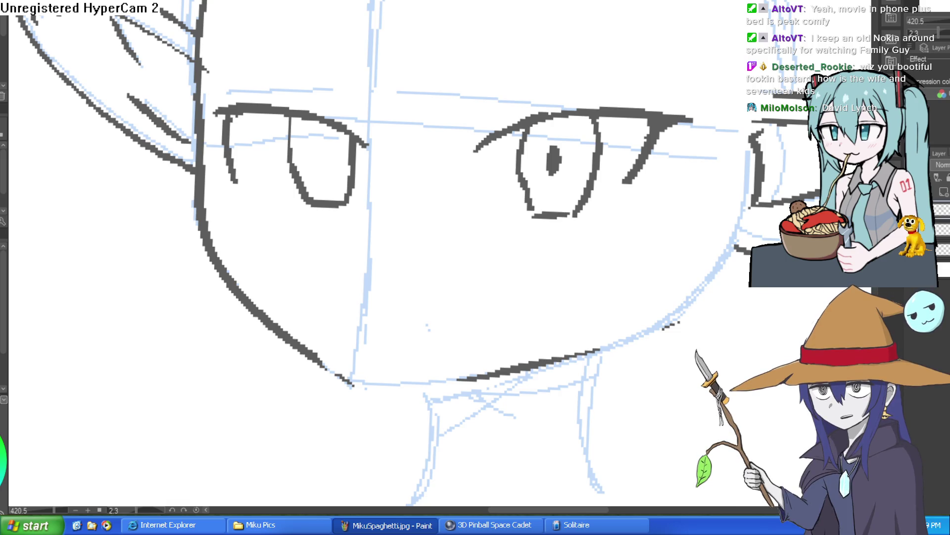
pyautogui.moveTo(325, 150); pyautogui.dragTo(325, 166)
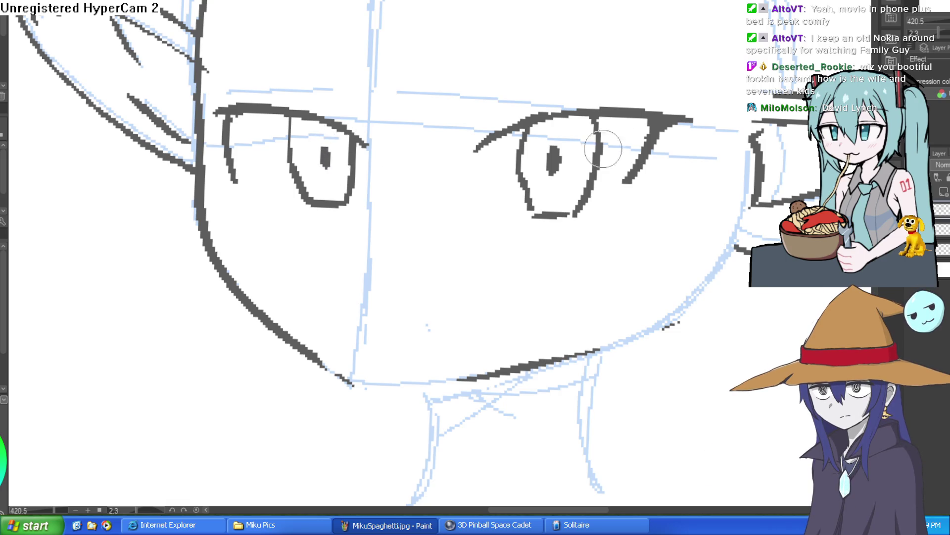
pyautogui.moveTo(520, 169); pyautogui.dragTo(530, 212)
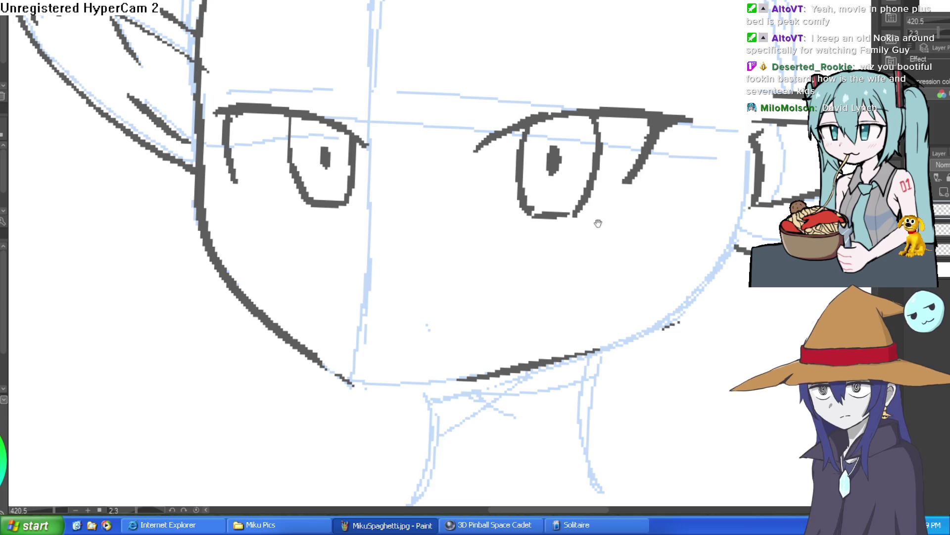
# Lasso the right ear, transform it slightly lower and tilted toward the head, then deselect.
pyautogui.scroll(-4, 601, 221)
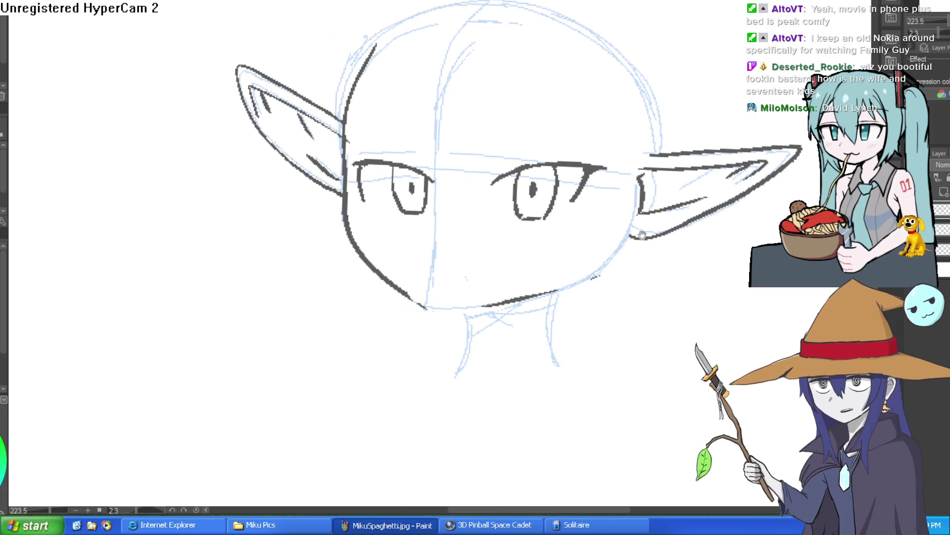
pyautogui.moveTo(663, 118)
pyautogui.mouseDown()
pyautogui.moveTo(631, 158)
pyautogui.moveTo(732, 251)
pyautogui.moveTo(704, 111)
pyautogui.moveTo(729, 106)
pyautogui.mouseUp()
pyautogui.hotkey('ctrl', 't')
pyautogui.moveTo(738, 173); pyautogui.dragTo(742, 174)
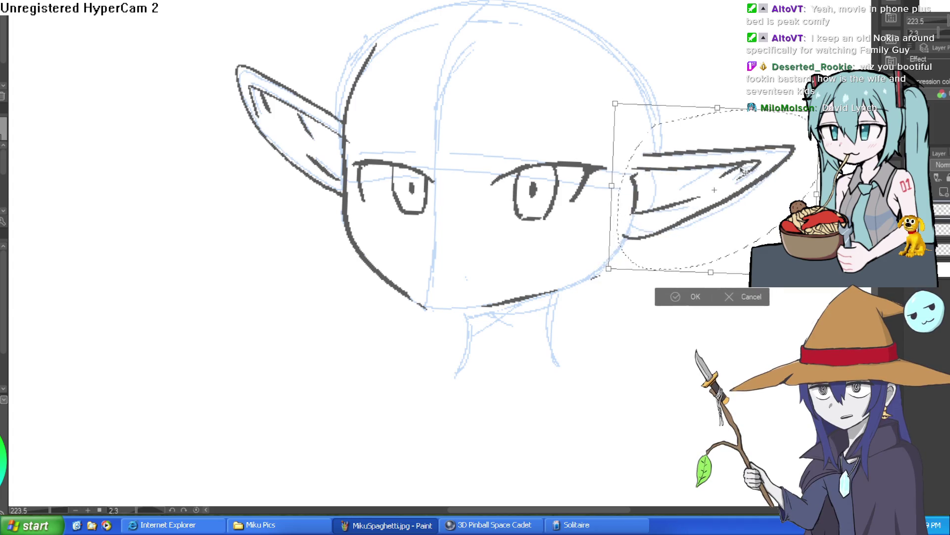
pyautogui.click(690, 296)
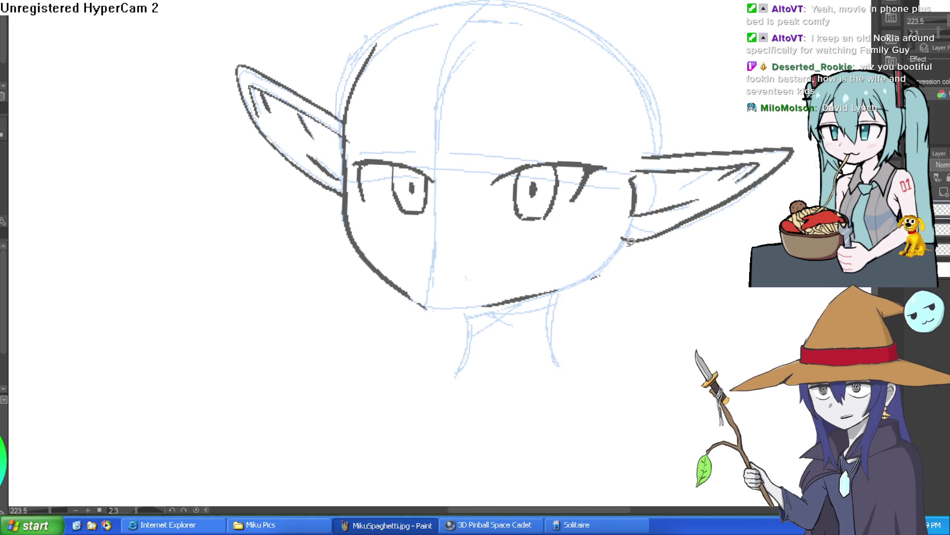
pyautogui.click(614, 297)
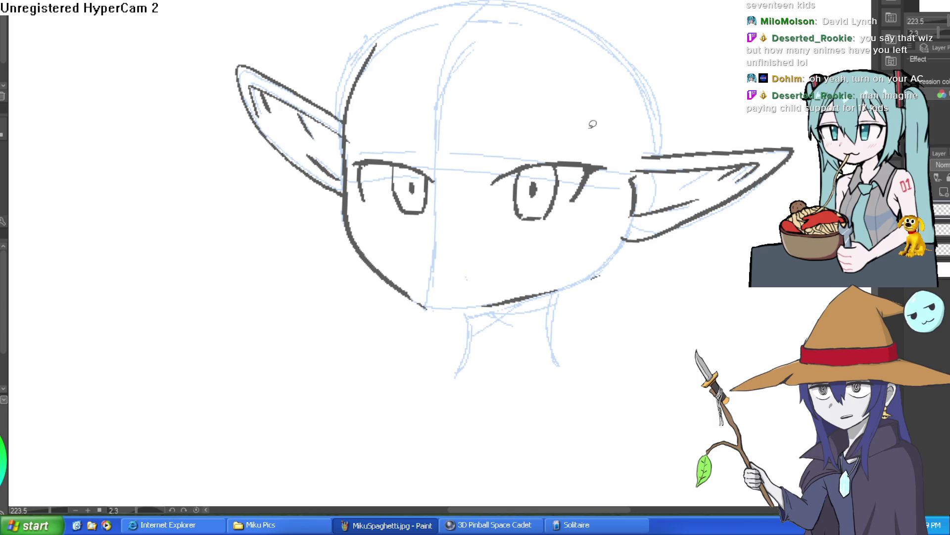
# Thicken the line above the right eye with a lash stroke.
pyautogui.moveTo(592, 121); pyautogui.dragTo(562, 64)
pyautogui.scroll(5, 562, 64)
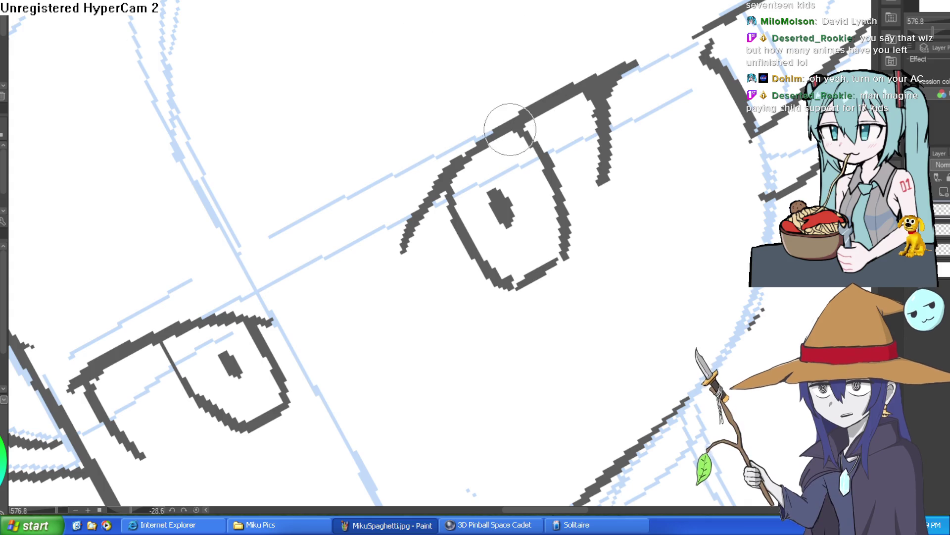
pyautogui.moveTo(569, 69)
pyautogui.mouseDown()
pyautogui.moveTo(609, 129)
pyautogui.moveTo(642, 218)
pyautogui.moveTo(600, 178)
pyautogui.mouseUp()
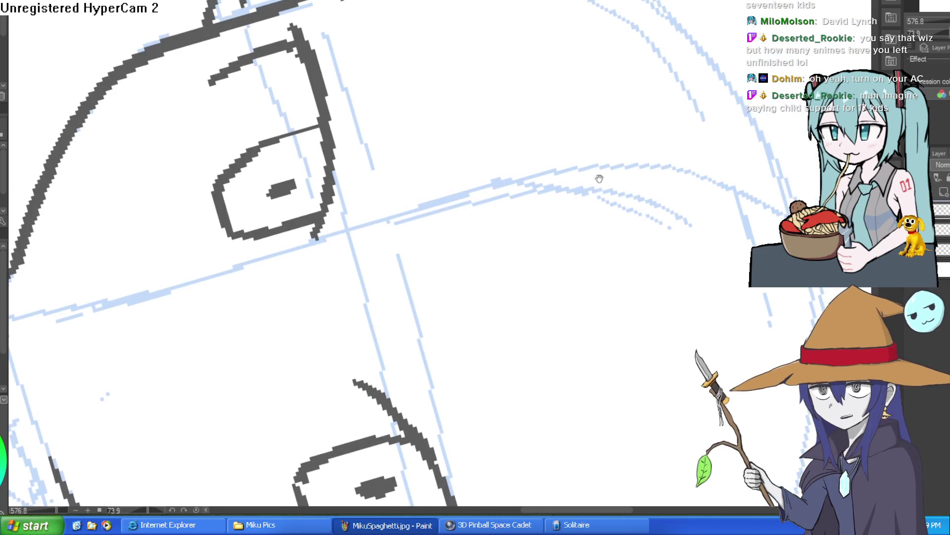
pyautogui.moveTo(317, 60)
pyautogui.mouseDown()
pyautogui.moveTo(300, 24)
pyautogui.moveTo(299, 60)
pyautogui.mouseUp()
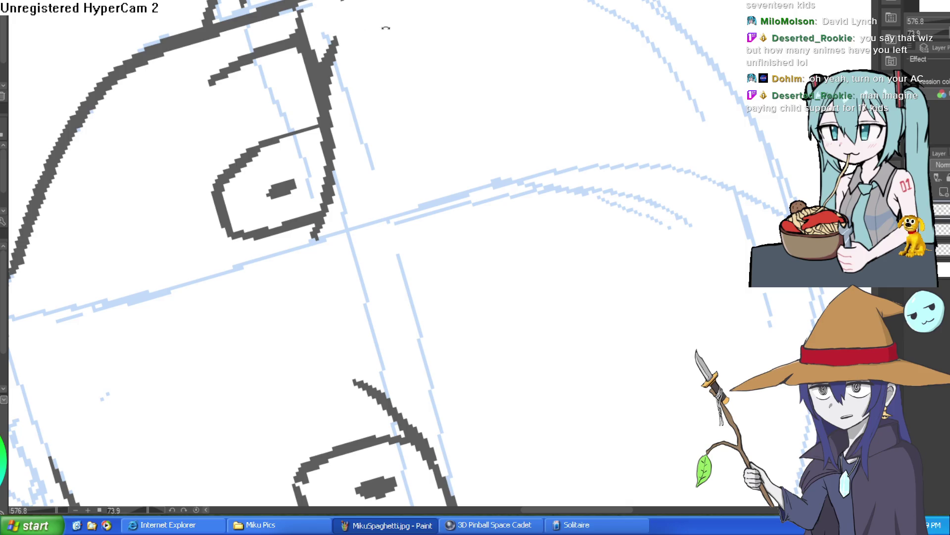
# Ink the right and left jawlines from the ears down to the chin.
pyautogui.moveTo(384, 28); pyautogui.dragTo(311, 59)
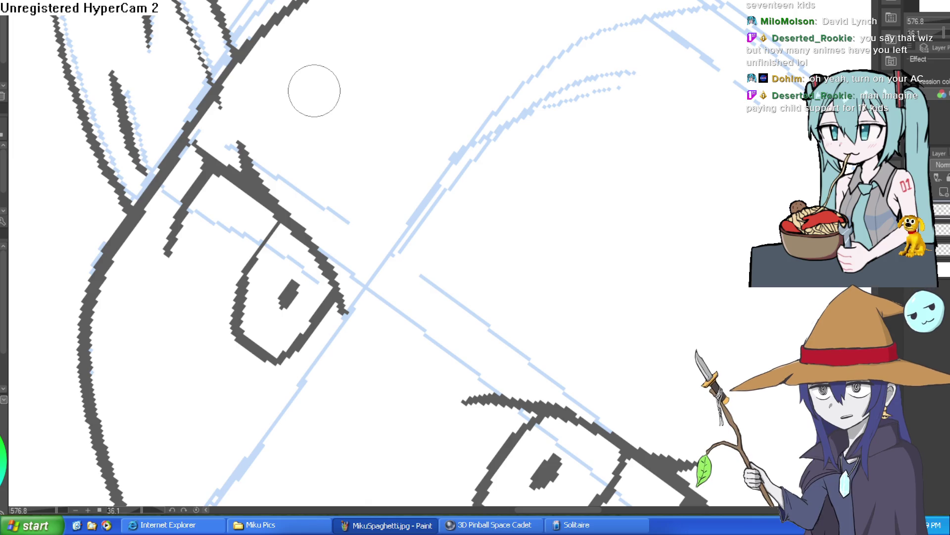
pyautogui.moveTo(314, 90)
pyautogui.mouseDown()
pyautogui.moveTo(467, 170)
pyautogui.moveTo(321, 159)
pyautogui.mouseUp()
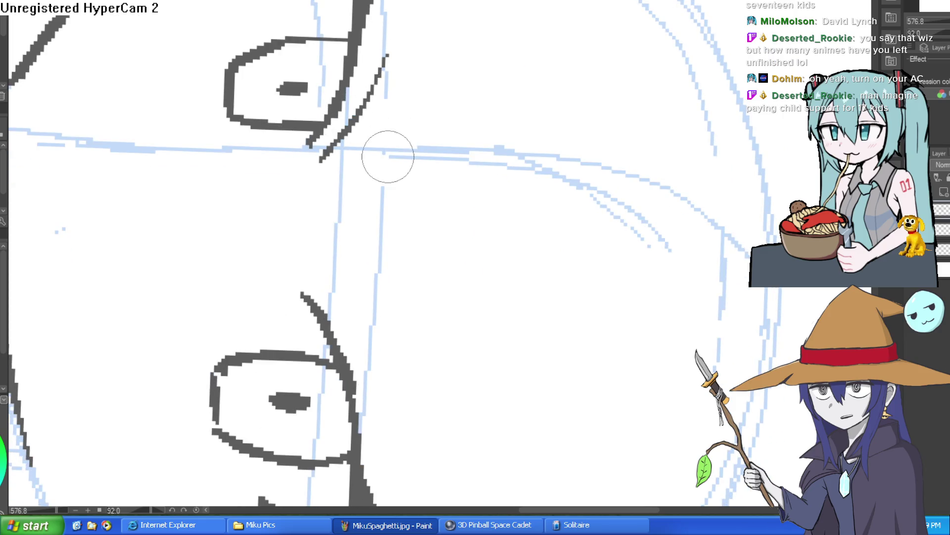
pyautogui.scroll(-3, 347, 149)
pyautogui.moveTo(382, 248)
pyautogui.mouseDown()
pyautogui.moveTo(456, 154)
pyautogui.moveTo(484, 151)
pyautogui.mouseUp()
pyautogui.scroll(-3, 484, 150)
pyautogui.scroll(-2, 524, 169)
pyautogui.moveTo(600, 197)
pyautogui.mouseDown()
pyautogui.moveTo(574, 232)
pyautogui.moveTo(427, 303)
pyautogui.mouseUp()
pyautogui.moveTo(231, 127)
pyautogui.mouseDown()
pyautogui.moveTo(243, 201)
pyautogui.moveTo(398, 303)
pyautogui.mouseUp()
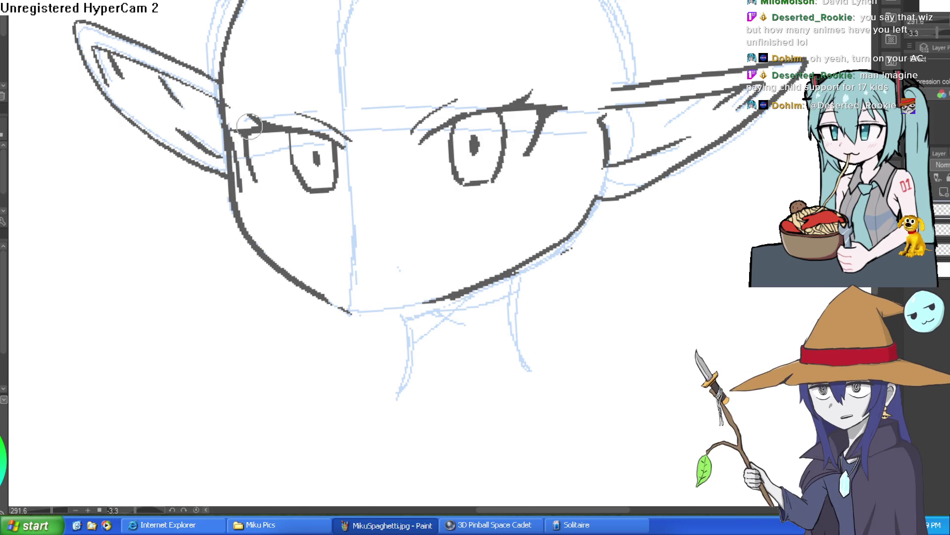
# Redraw the left jaw down to the chin and erase the doubled ink near the ear.
pyautogui.moveTo(318, 199); pyautogui.dragTo(307, 187)
pyautogui.moveTo(216, 121)
pyautogui.mouseDown()
pyautogui.moveTo(231, 185)
pyautogui.moveTo(293, 261)
pyautogui.mouseUp()
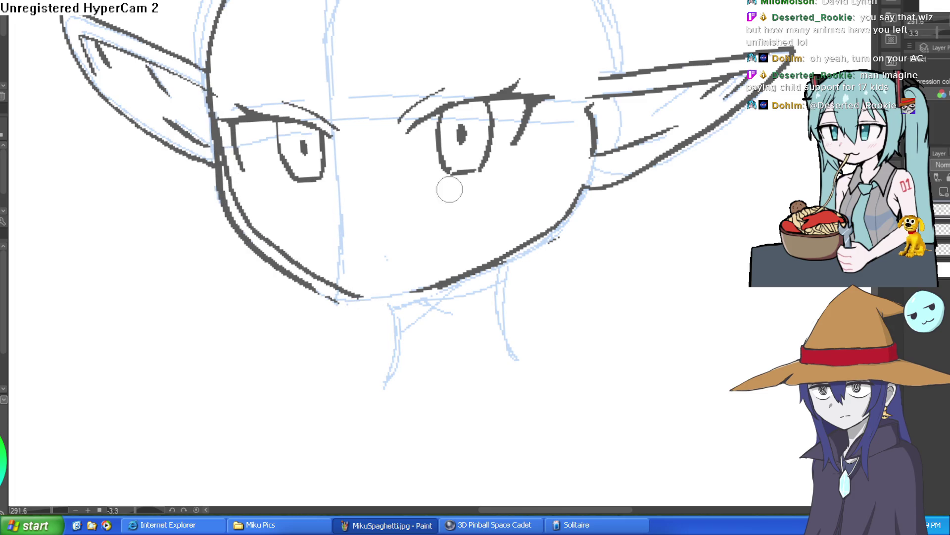
pyautogui.hotkey('ctrl', 'z')
pyautogui.moveTo(218, 146)
pyautogui.mouseDown()
pyautogui.moveTo(235, 218)
pyautogui.moveTo(347, 294)
pyautogui.moveTo(387, 302)
pyautogui.moveTo(446, 278)
pyautogui.mouseUp()
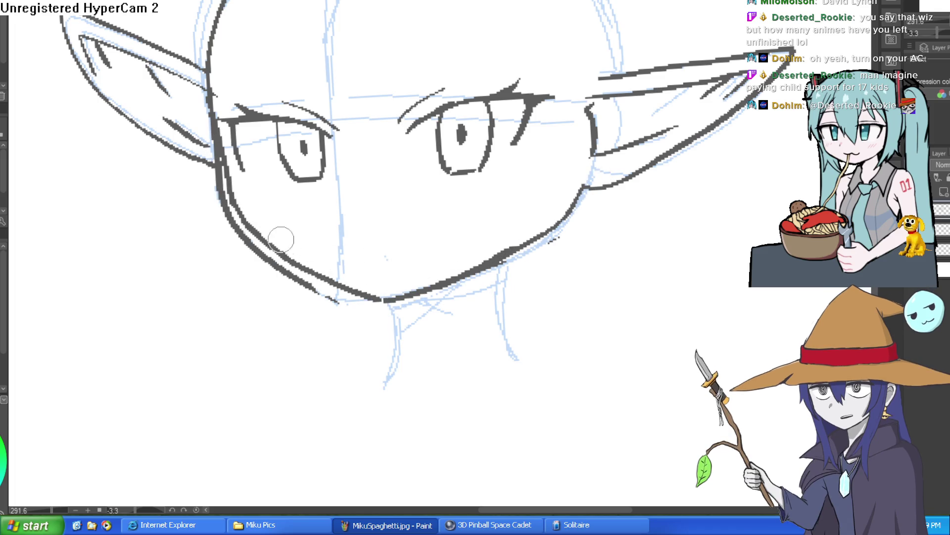
pyautogui.moveTo(210, 149)
pyautogui.mouseDown()
pyautogui.moveTo(203, 60)
pyautogui.moveTo(211, 124)
pyautogui.moveTo(224, 10)
pyautogui.mouseUp()
pyautogui.moveTo(213, 142)
pyautogui.mouseDown()
pyautogui.moveTo(223, 198)
pyautogui.moveTo(262, 257)
pyautogui.mouseUp()
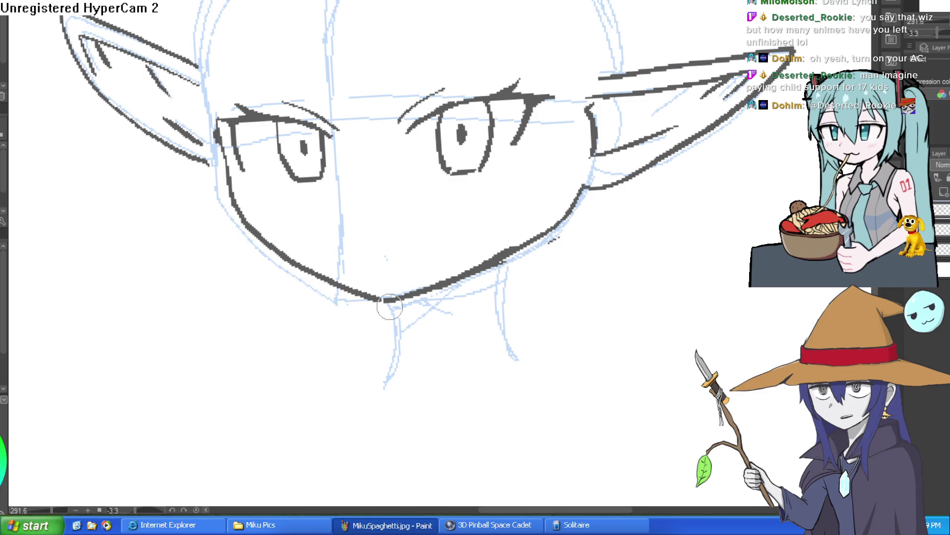
# Erase stray specks along the right jaw and undo an unwanted stroke beside the head.
pyautogui.scroll(2, 537, 297)
pyautogui.moveTo(488, 173)
pyautogui.mouseDown()
pyautogui.moveTo(563, 155)
pyautogui.moveTo(479, 205)
pyautogui.mouseUp()
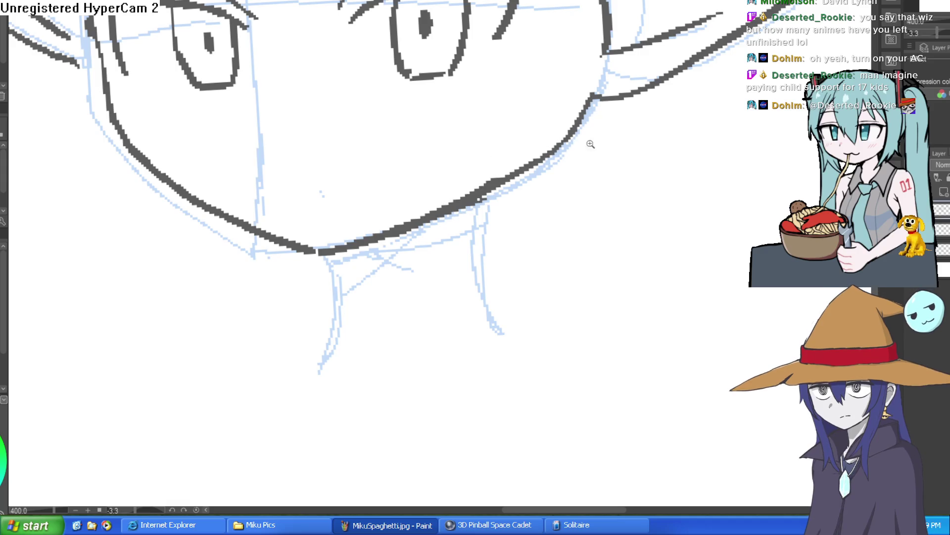
pyautogui.scroll(-3, 589, 260)
pyautogui.moveTo(589, 260)
pyautogui.mouseDown()
pyautogui.moveTo(592, 281)
pyautogui.moveTo(594, 253)
pyautogui.mouseUp()
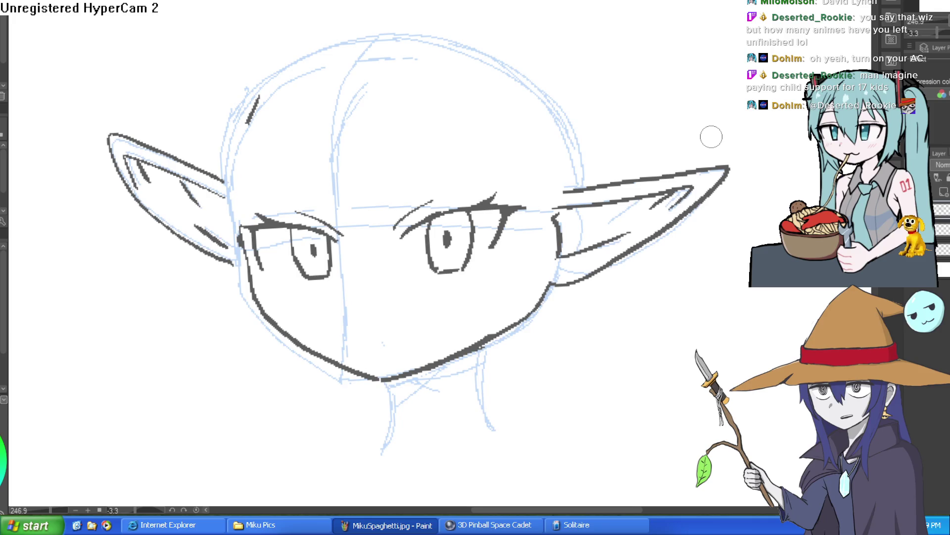
pyautogui.moveTo(559, 119)
pyautogui.mouseDown()
pyautogui.moveTo(592, 195)
pyautogui.moveTo(603, 126)
pyautogui.moveTo(594, 156)
pyautogui.mouseUp()
pyautogui.hotkey('ctrl', 'z')
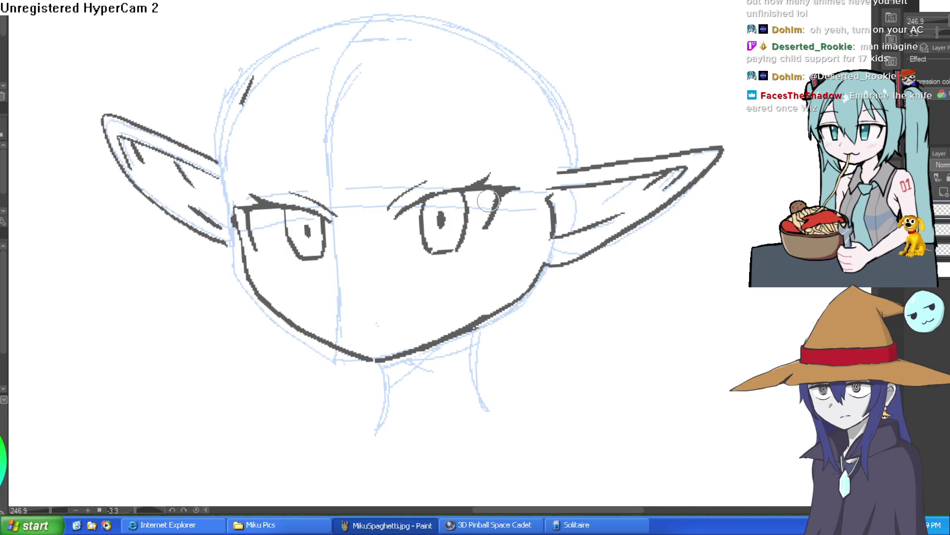
# Draw a short clean stroke at the outer corner of the right eye.
pyautogui.moveTo(498, 208); pyautogui.dragTo(490, 239)
pyautogui.moveTo(498, 192); pyautogui.dragTo(490, 237)
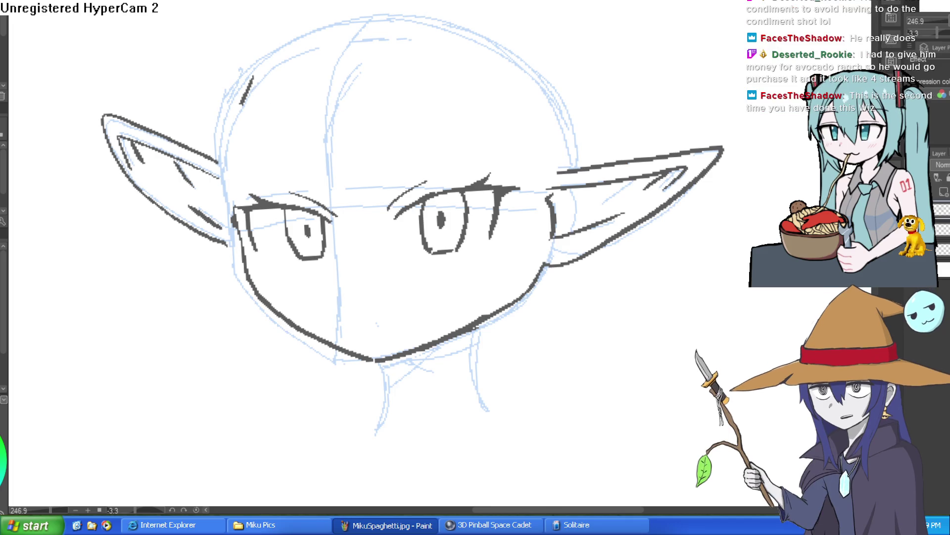
# Lasso the left ear and transform it to sit lower.
pyautogui.moveTo(222, 146)
pyautogui.mouseDown()
pyautogui.moveTo(237, 213)
pyautogui.moveTo(128, 220)
pyautogui.moveTo(216, 81)
pyautogui.moveTo(217, 206)
pyautogui.mouseUp()
pyautogui.hotkey('ctrl', 't')
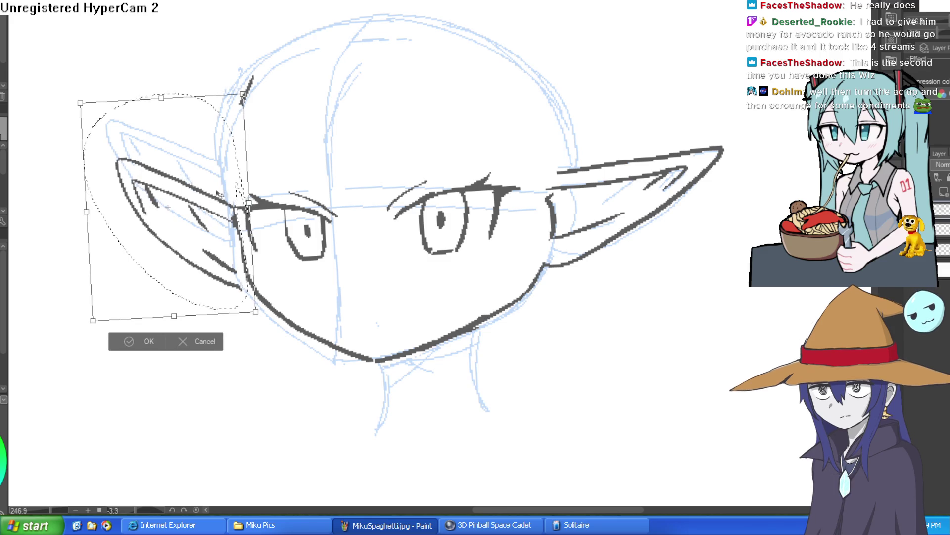
pyautogui.press('Return')
# Move the right ear left and lower, tilt it slightly clockwise, and apply.
pyautogui.moveTo(549, 156)
pyautogui.mouseDown()
pyautogui.moveTo(535, 238)
pyautogui.moveTo(626, 282)
pyautogui.moveTo(684, 89)
pyautogui.moveTo(549, 157)
pyautogui.mouseUp()
pyautogui.hotkey('ctrl', 't')
pyautogui.moveTo(640, 173); pyautogui.dragTo(634, 186)
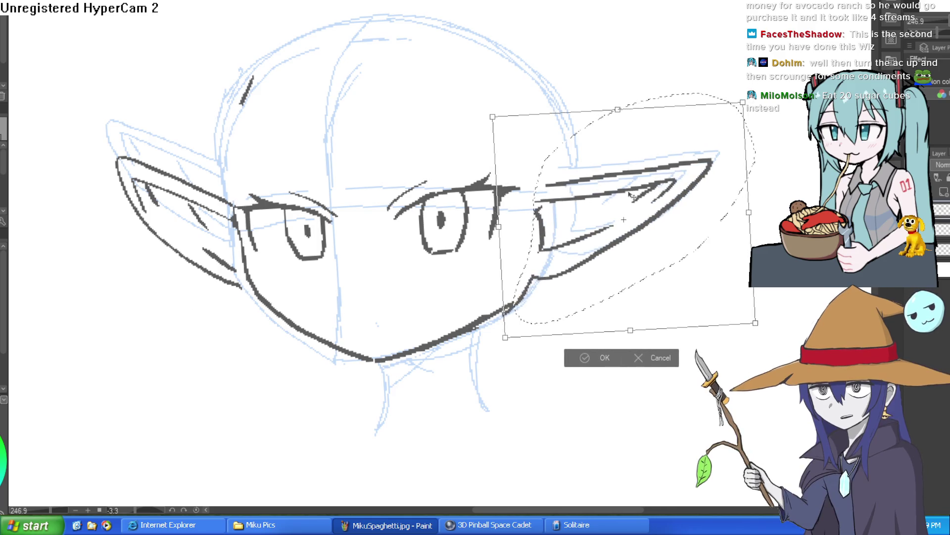
pyautogui.moveTo(698, 199); pyautogui.dragTo(703, 211)
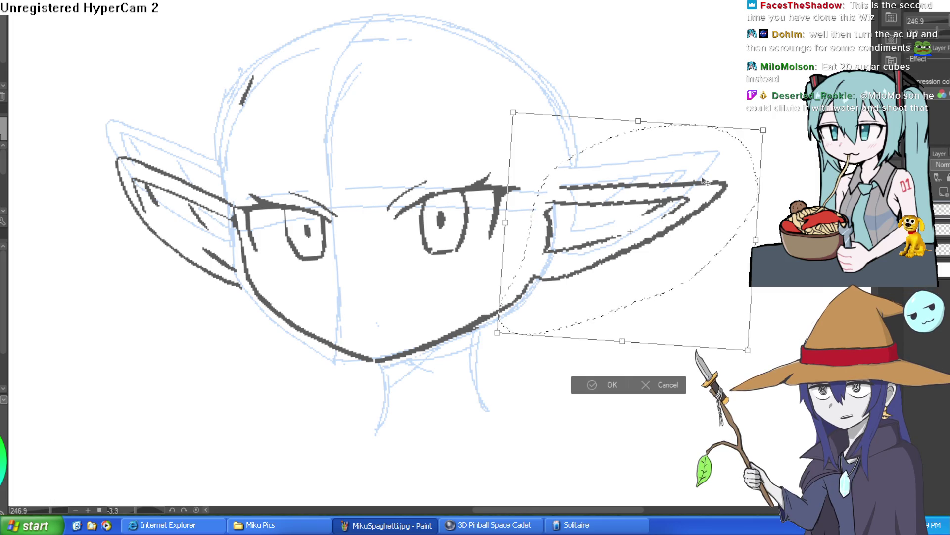
pyautogui.click(609, 384)
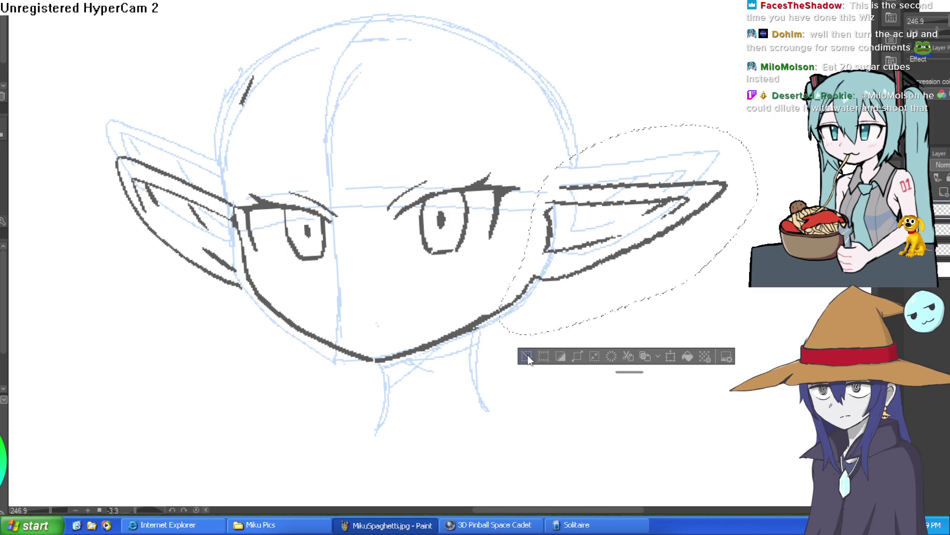
# Draw bang strands across the forehead and between the eyes, redrawing one misplaced strand.
pyautogui.hotkey('ctrl', 'd')
pyautogui.moveTo(437, 55)
pyautogui.mouseDown()
pyautogui.moveTo(530, 85)
pyautogui.moveTo(363, 90)
pyautogui.moveTo(357, 245)
pyautogui.mouseUp()
pyautogui.moveTo(359, 206); pyautogui.dragTo(380, 250)
pyautogui.moveTo(391, 172); pyautogui.dragTo(383, 217)
pyautogui.moveTo(407, 121); pyautogui.dragTo(385, 233)
pyautogui.moveTo(398, 156); pyautogui.dragTo(394, 227)
pyautogui.moveTo(453, 97)
pyautogui.mouseDown()
pyautogui.moveTo(421, 183)
pyautogui.moveTo(428, 163)
pyautogui.mouseUp()
pyautogui.moveTo(454, 119); pyautogui.dragTo(452, 63)
pyautogui.moveTo(340, 38); pyautogui.dragTo(317, 163)
pyautogui.hotkey('ctrl', 'z')
pyautogui.moveTo(335, 48); pyautogui.dragTo(309, 169)
pyautogui.moveTo(351, 109)
pyautogui.mouseDown()
pyautogui.moveTo(457, 21)
pyautogui.moveTo(469, 73)
pyautogui.moveTo(534, 64)
pyautogui.mouseUp()
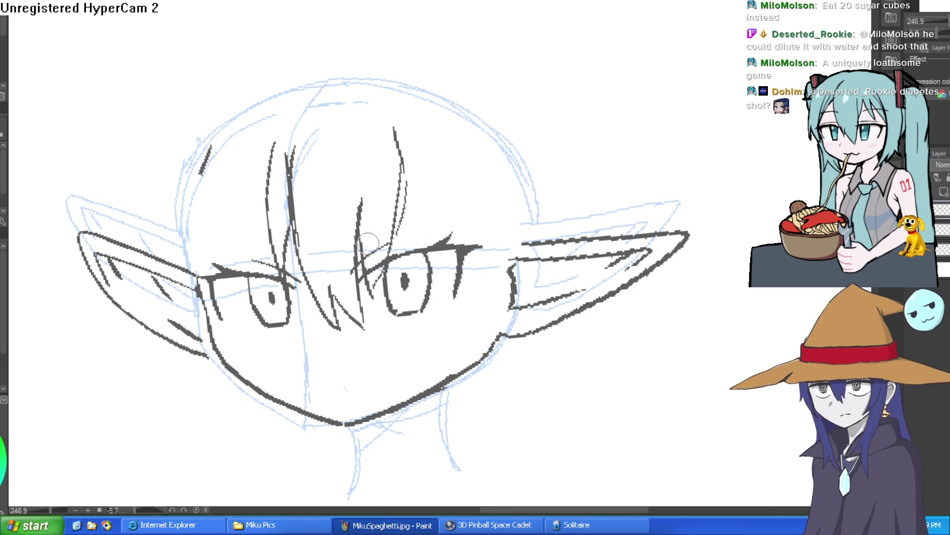
# Draw long side locks down both sides of the face, with extra strands near the left eye.
pyautogui.moveTo(400, 153); pyautogui.dragTo(448, 243)
pyautogui.moveTo(468, 142); pyautogui.dragTo(420, 485)
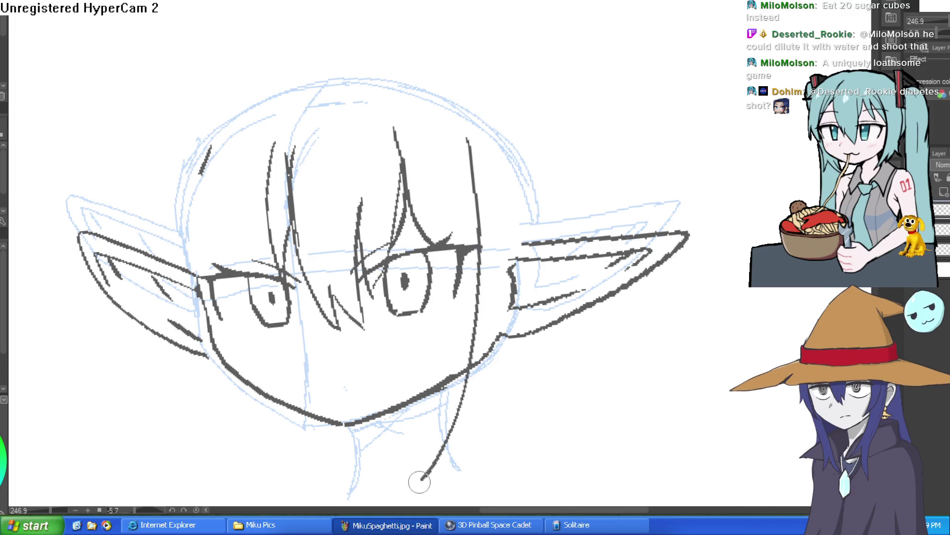
pyautogui.scroll(-3, 556, 161)
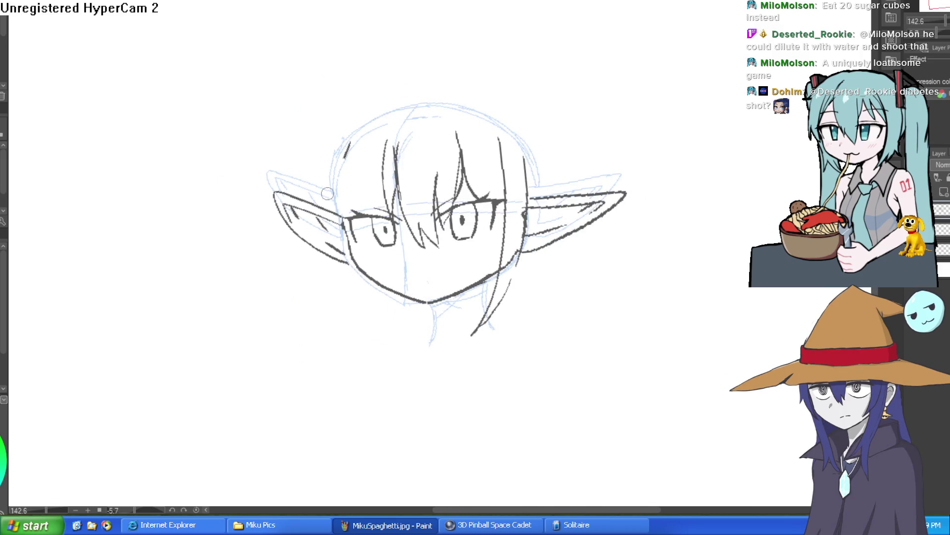
pyautogui.moveTo(367, 339); pyautogui.dragTo(346, 141)
pyautogui.moveTo(367, 338); pyautogui.dragTo(330, 148)
pyautogui.moveTo(391, 217)
pyautogui.mouseDown()
pyautogui.moveTo(377, 162)
pyautogui.moveTo(349, 242)
pyautogui.mouseUp()
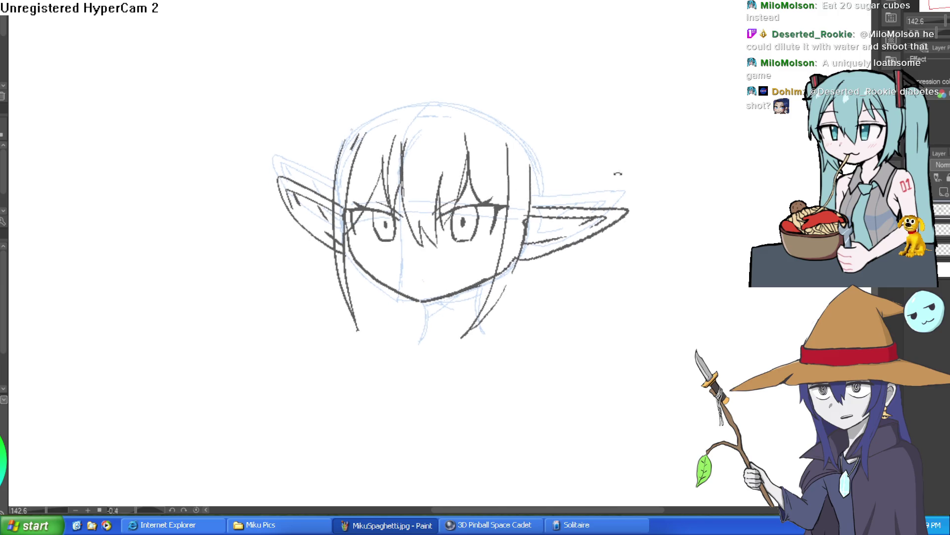
# Mark the nose with a small dot and add a small mouth tick below it.
pyautogui.scroll(5, 410, 226)
pyautogui.moveTo(386, 199); pyautogui.dragTo(389, 205)
pyautogui.moveTo(402, 238)
pyautogui.mouseDown()
pyautogui.moveTo(421, 244)
pyautogui.moveTo(413, 243)
pyautogui.mouseUp()
# Undo both the mouth tick and the curved mouth stroke.
pyautogui.hotkey('ctrl', 'z')
pyautogui.hotkey('ctrl', 'z')
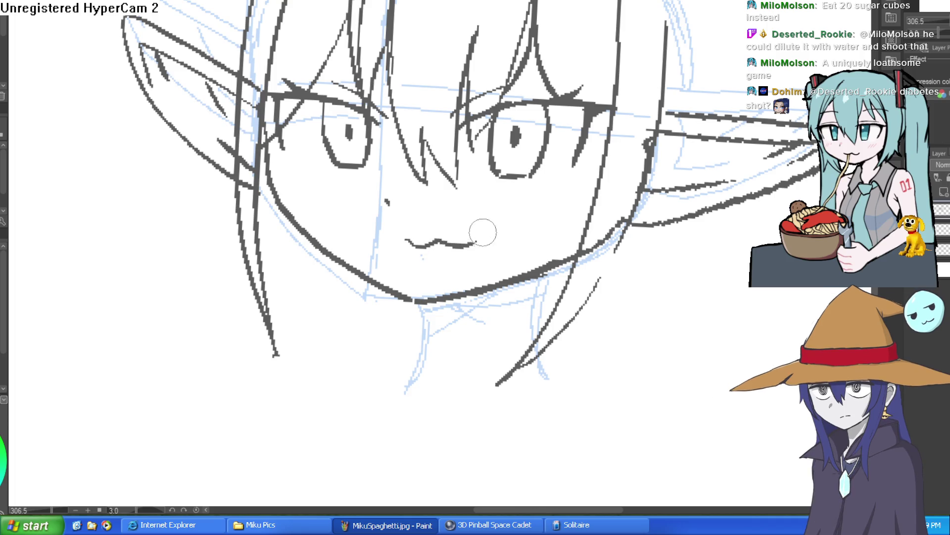
pyautogui.hotkey('ctrl', 'z')
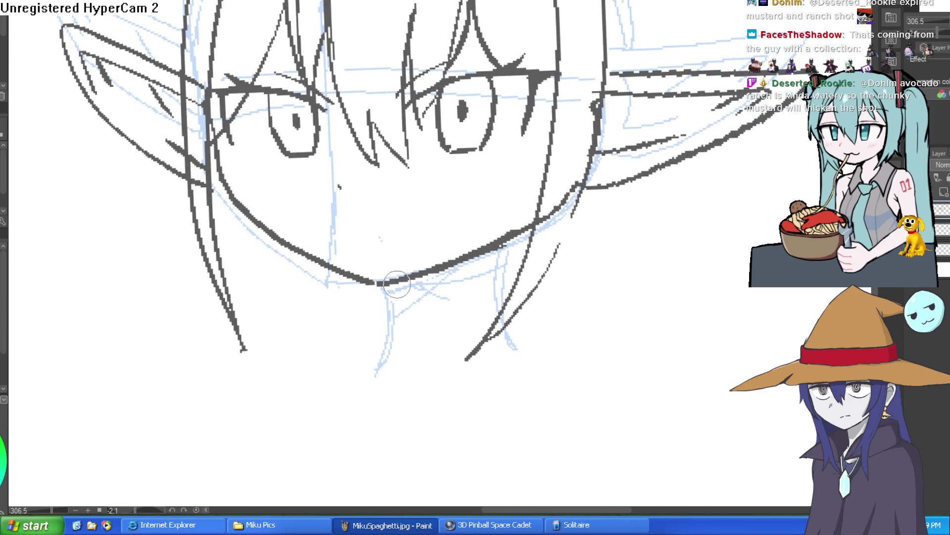
# Ink both neck lines, collarbone curves and shoulder lines, plus a small mouth under the nose.
pyautogui.moveTo(400, 285); pyautogui.dragTo(392, 360)
pyautogui.moveTo(518, 236)
pyautogui.mouseDown()
pyautogui.moveTo(512, 294)
pyautogui.moveTo(622, 338)
pyautogui.mouseUp()
pyautogui.moveTo(402, 331); pyautogui.dragTo(311, 363)
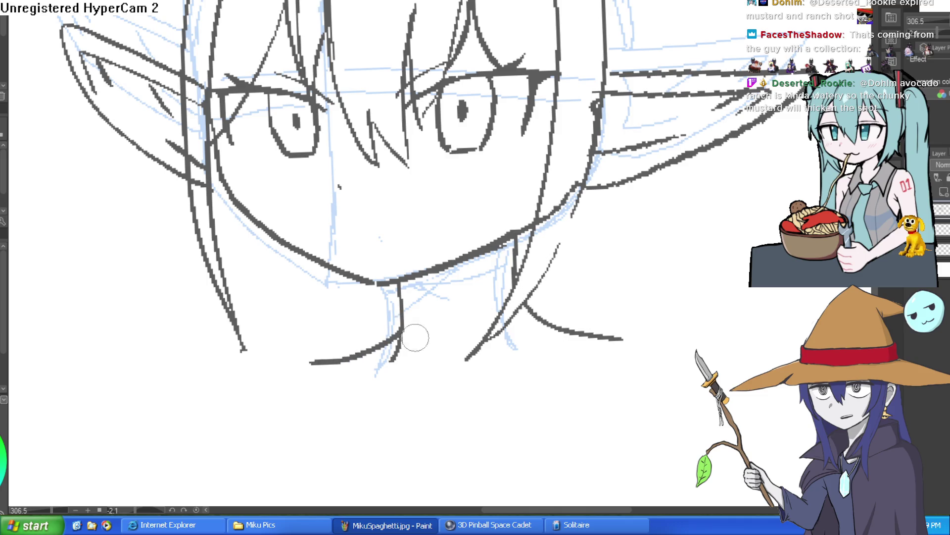
pyautogui.moveTo(611, 339); pyautogui.dragTo(724, 415)
pyautogui.moveTo(340, 360); pyautogui.dragTo(251, 421)
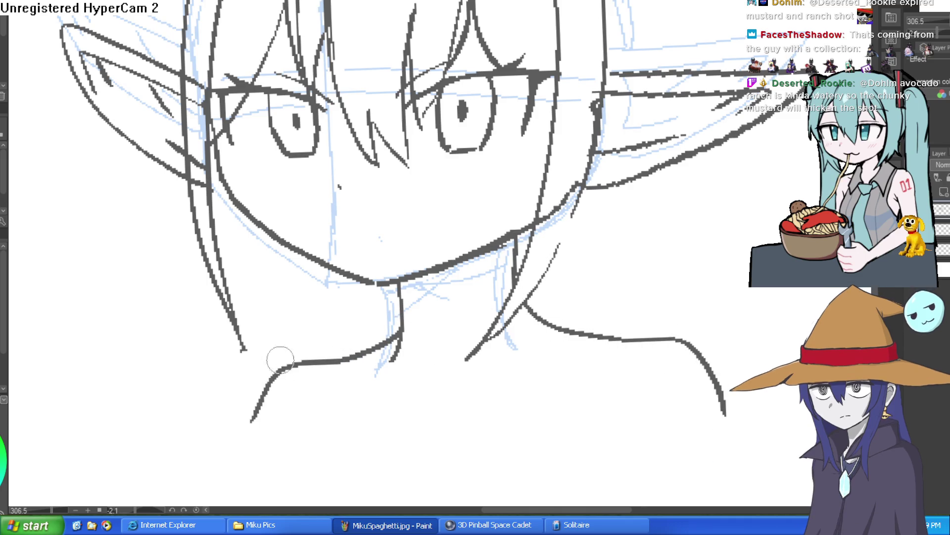
pyautogui.moveTo(367, 229)
pyautogui.mouseDown()
pyautogui.moveTo(386, 218)
pyautogui.moveTo(407, 231)
pyautogui.mouseUp()
pyautogui.scroll(-5, 496, 230)
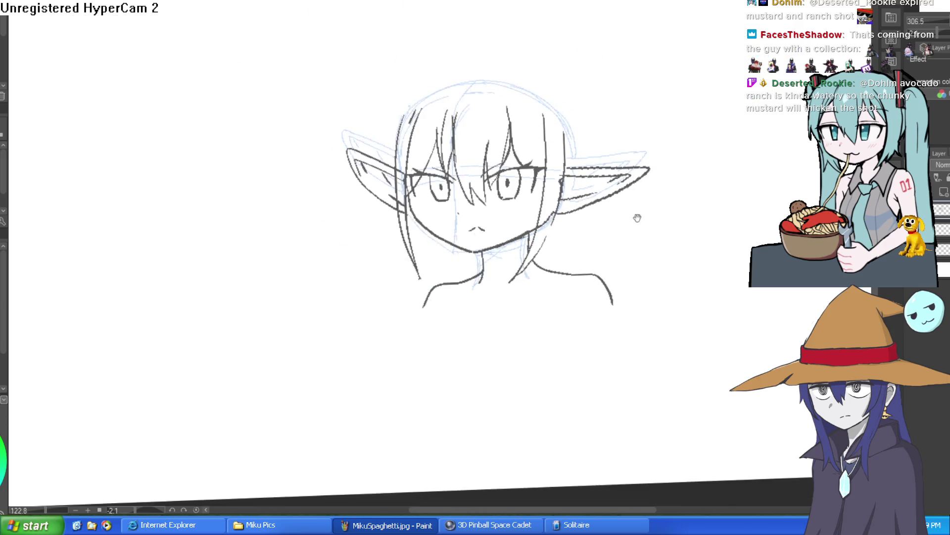
# Draw a long extra hair strand sweeping down the left side of the head beside the ear.
pyautogui.scroll(2, 553, 156)
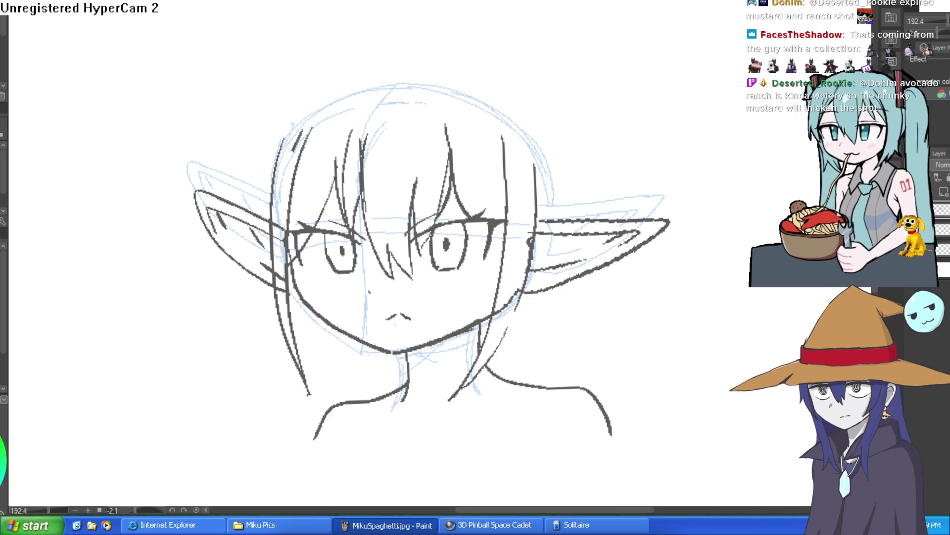
pyautogui.moveTo(288, 113)
pyautogui.mouseDown()
pyautogui.moveTo(258, 167)
pyautogui.moveTo(247, 233)
pyautogui.mouseUp()
pyautogui.moveTo(270, 188); pyautogui.dragTo(245, 265)
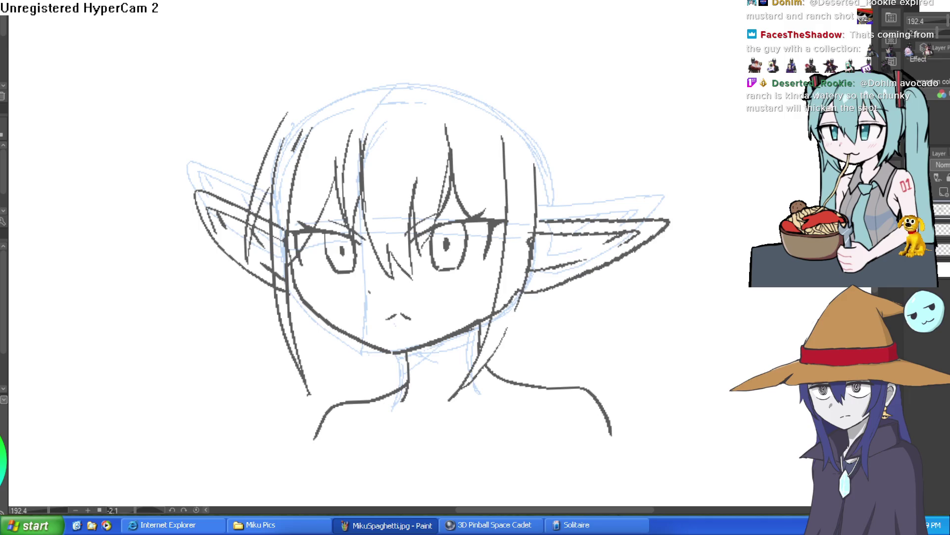
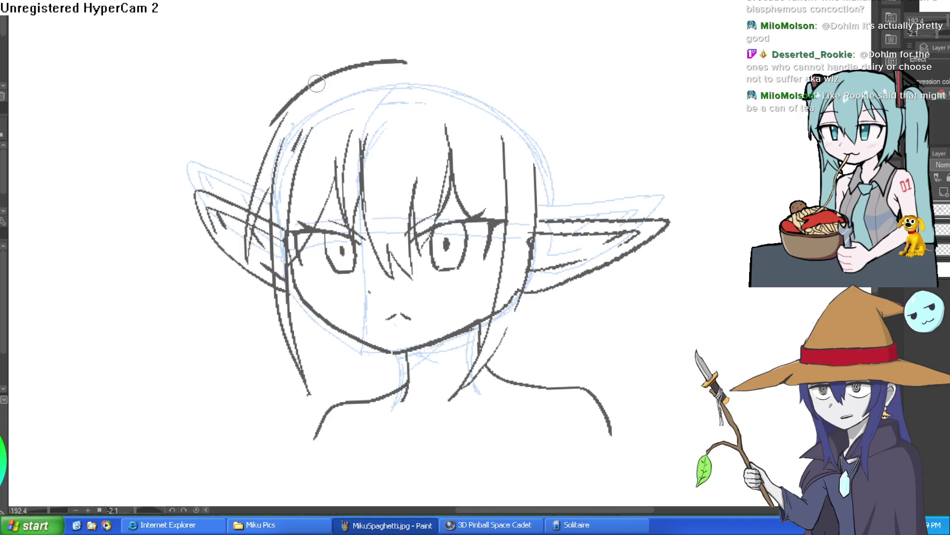
# Redraw the hair arc over the top of the head, retrying until it runs down the right side.
pyautogui.moveTo(412, 67)
pyautogui.mouseDown()
pyautogui.moveTo(392, 70)
pyautogui.moveTo(271, 158)
pyautogui.mouseUp()
pyautogui.hotkey('ctrl', 'z')
pyautogui.moveTo(412, 69)
pyautogui.mouseDown()
pyautogui.moveTo(326, 85)
pyautogui.moveTo(271, 157)
pyautogui.mouseUp()
pyautogui.hotkey('ctrl', 'z')
pyautogui.moveTo(403, 70); pyautogui.dragTo(287, 146)
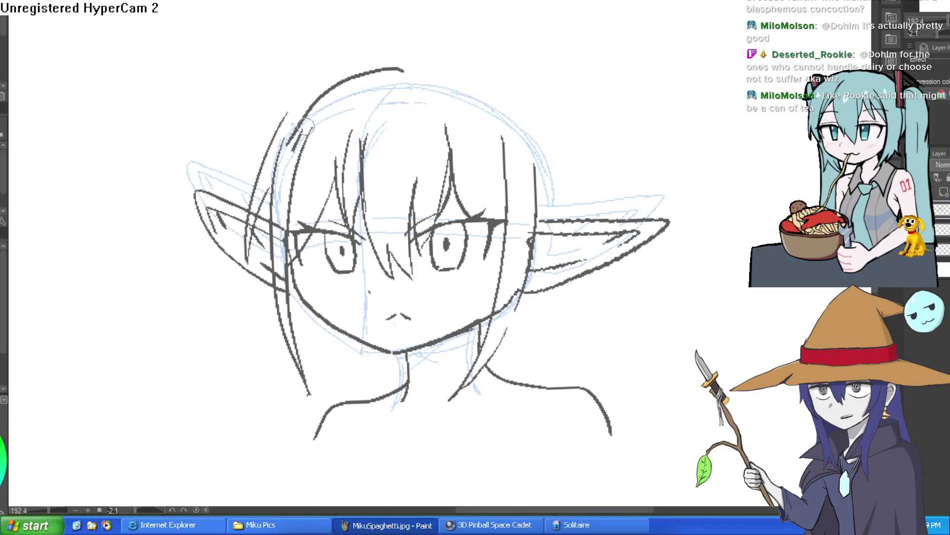
pyautogui.hotkey('ctrl', 'z')
pyautogui.moveTo(412, 62)
pyautogui.mouseDown()
pyautogui.moveTo(382, 59)
pyautogui.moveTo(270, 145)
pyautogui.mouseUp()
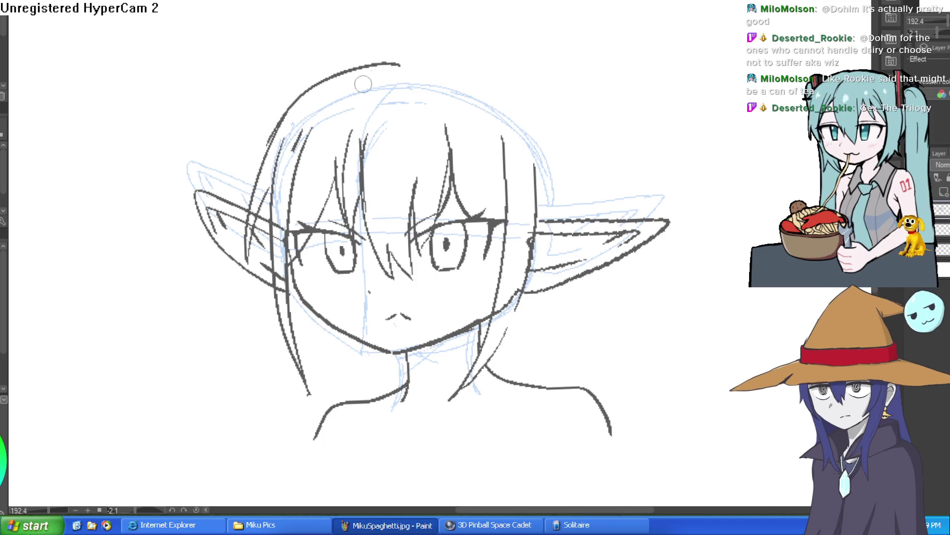
pyautogui.hotkey('ctrl', 'z')
pyautogui.moveTo(371, 69); pyautogui.dragTo(280, 125)
pyautogui.moveTo(415, 70)
pyautogui.mouseDown()
pyautogui.moveTo(365, 75)
pyautogui.moveTo(260, 139)
pyautogui.mouseUp()
pyautogui.hotkey('ctrl', 'z')
pyautogui.moveTo(408, 70)
pyautogui.mouseDown()
pyautogui.moveTo(529, 111)
pyautogui.moveTo(559, 163)
pyautogui.moveTo(567, 208)
pyautogui.mouseUp()
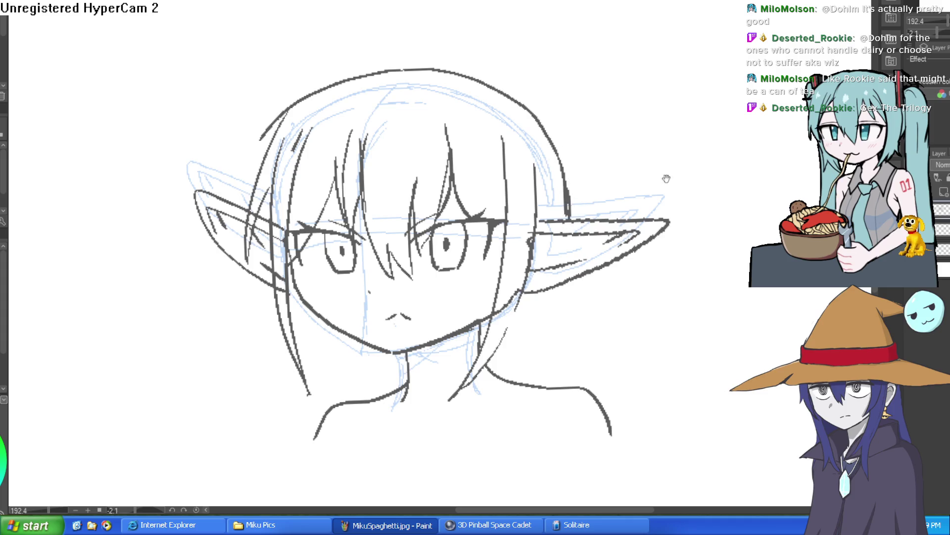
# Draw a curved ahoge strand above the head on the tilted canvas.
pyautogui.moveTo(664, 181); pyautogui.dragTo(549, 92)
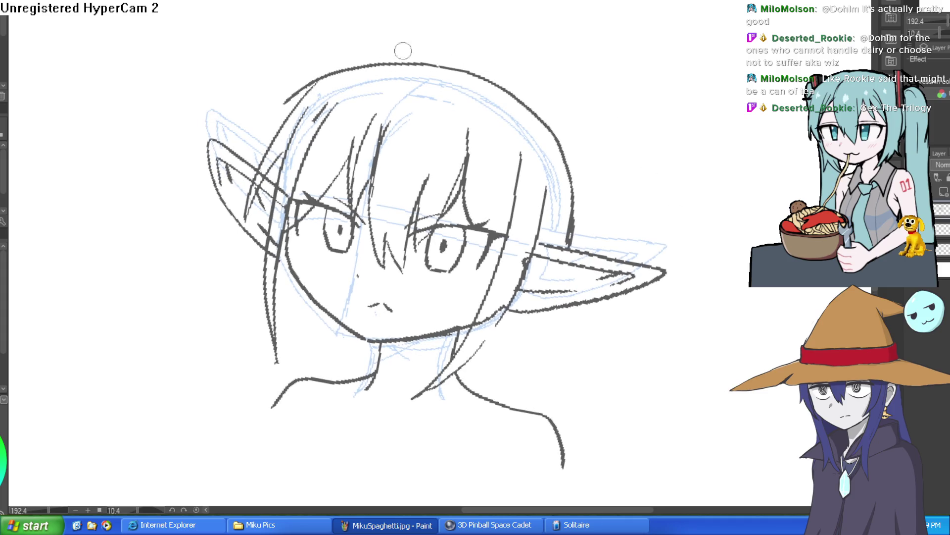
pyautogui.moveTo(426, 65); pyautogui.dragTo(444, 2)
pyautogui.moveTo(444, 3); pyautogui.dragTo(422, 61)
pyautogui.moveTo(554, 63)
pyautogui.mouseDown()
pyautogui.moveTo(543, 89)
pyautogui.moveTo(562, 89)
pyautogui.mouseUp()
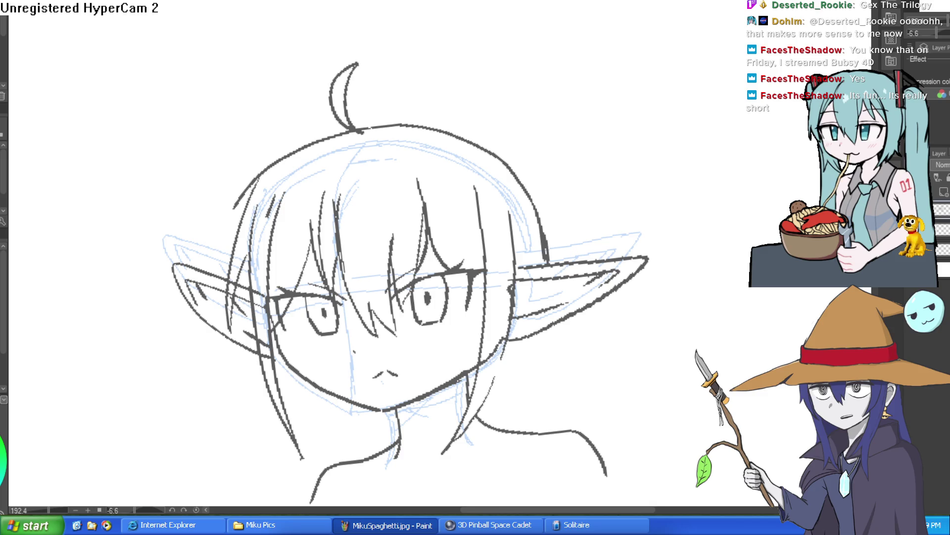
# Draw several hair strands falling beside the right side of the neck.
pyautogui.moveTo(563, 372)
pyautogui.mouseDown()
pyautogui.moveTo(536, 208)
pyautogui.moveTo(535, 83)
pyautogui.mouseUp()
pyautogui.moveTo(505, 138); pyautogui.dragTo(512, 232)
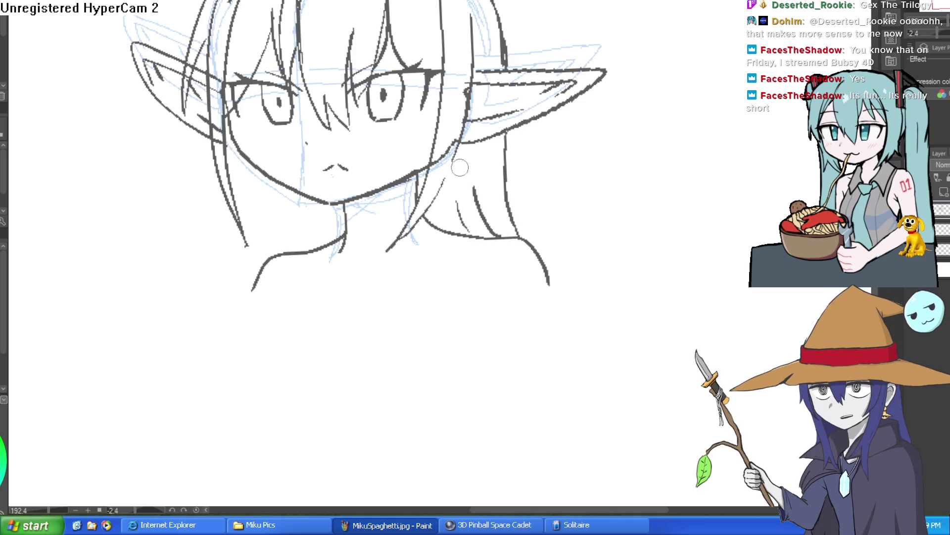
pyautogui.moveTo(465, 165); pyautogui.dragTo(474, 233)
pyautogui.moveTo(442, 201); pyautogui.dragTo(449, 220)
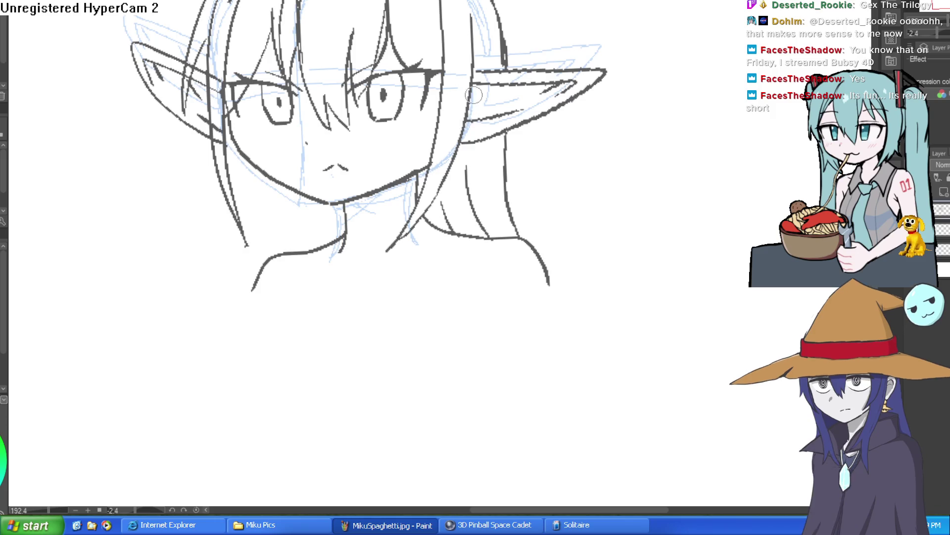
# Draw long left-side hair and a neck line.
pyautogui.moveTo(584, 120); pyautogui.dragTo(569, 187)
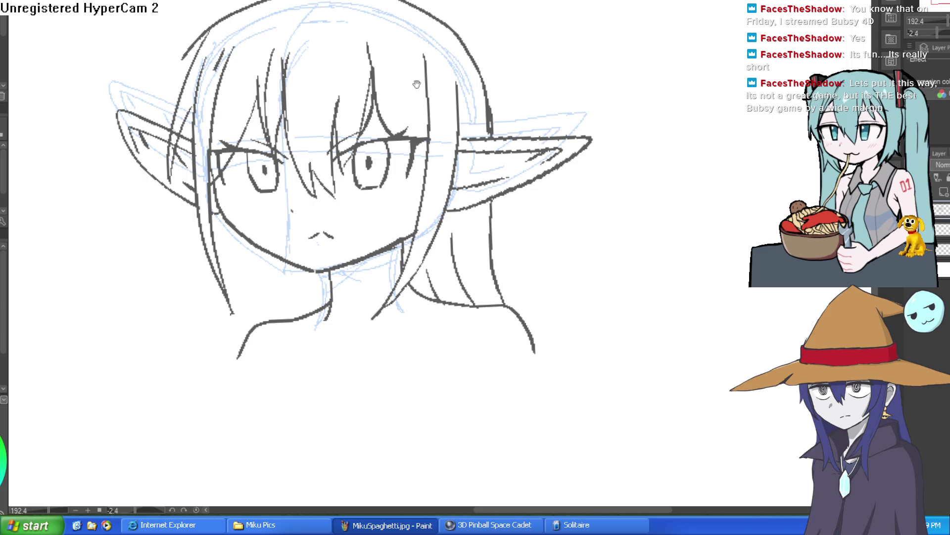
pyautogui.moveTo(494, 37); pyautogui.dragTo(462, 102)
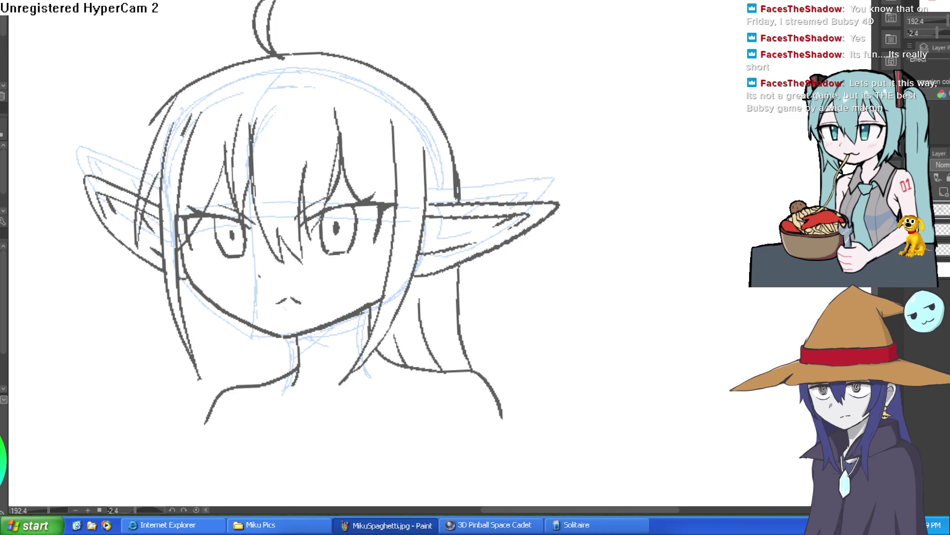
pyautogui.moveTo(179, 278)
pyautogui.mouseDown()
pyautogui.moveTo(208, 407)
pyautogui.moveTo(239, 339)
pyautogui.mouseUp()
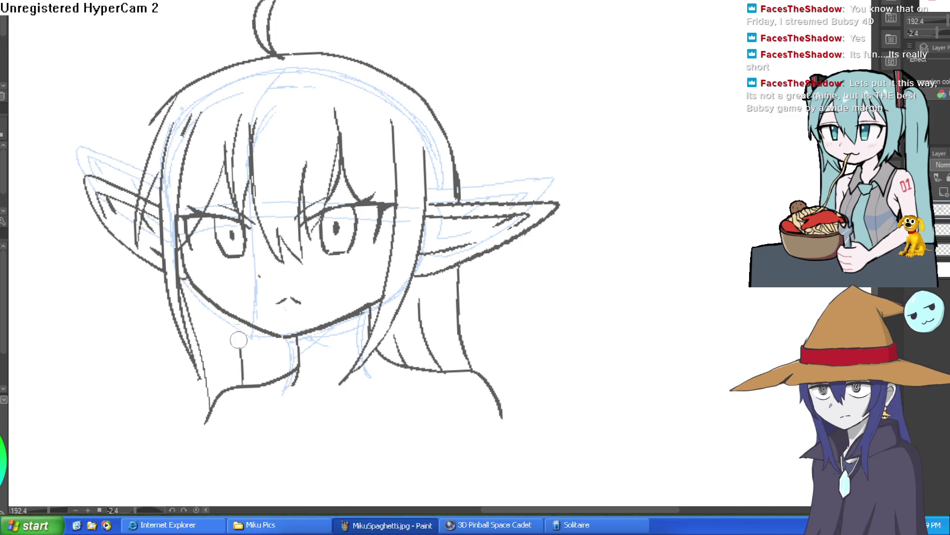
# Add two hair strokes along the left side of the head, running from the ear toward the crown.
pyautogui.scroll(-2, 520, 314)
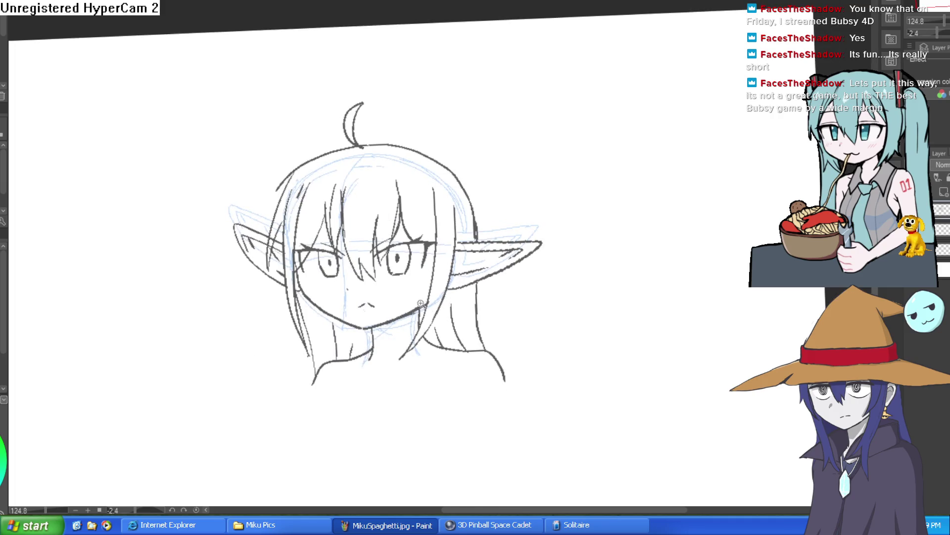
pyautogui.scroll(3, 421, 303)
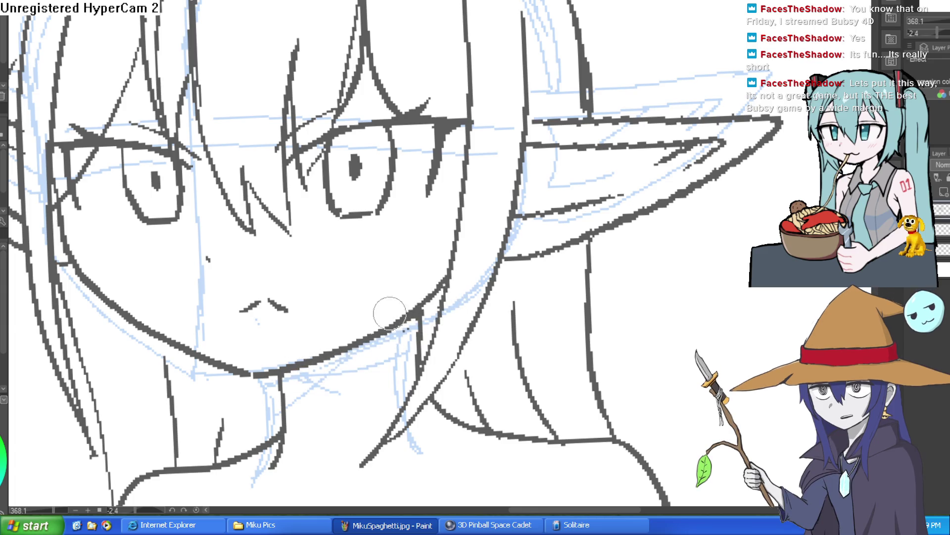
pyautogui.scroll(-2, 390, 313)
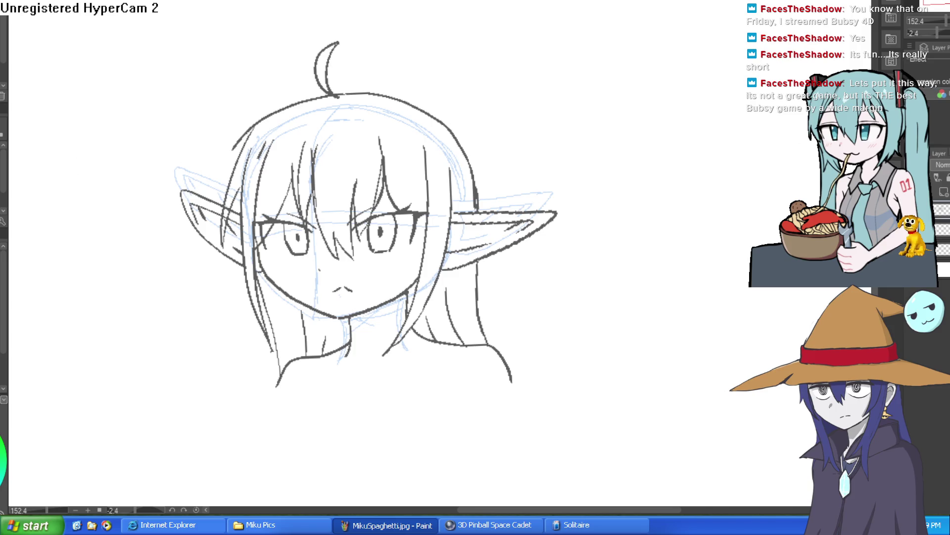
pyautogui.scroll(1, 367, 198)
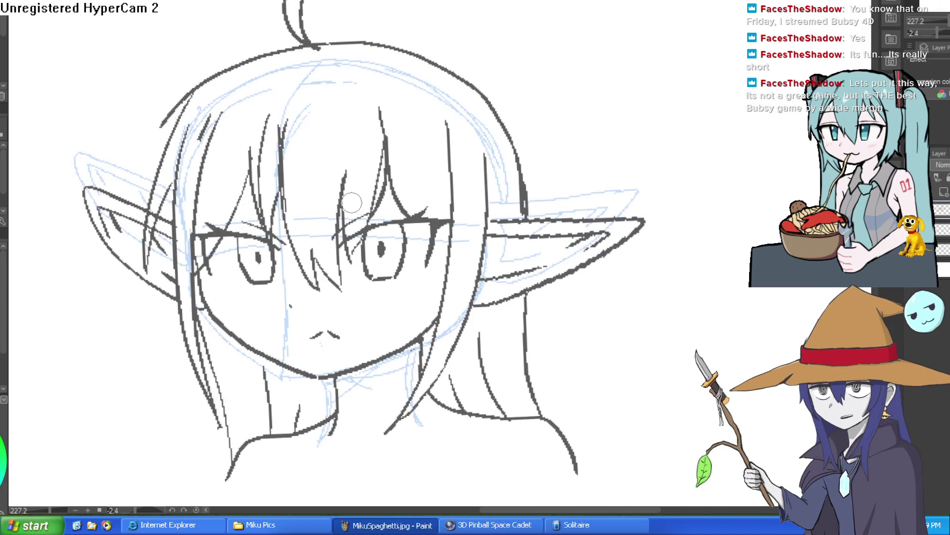
pyautogui.moveTo(504, 158); pyautogui.dragTo(474, 213)
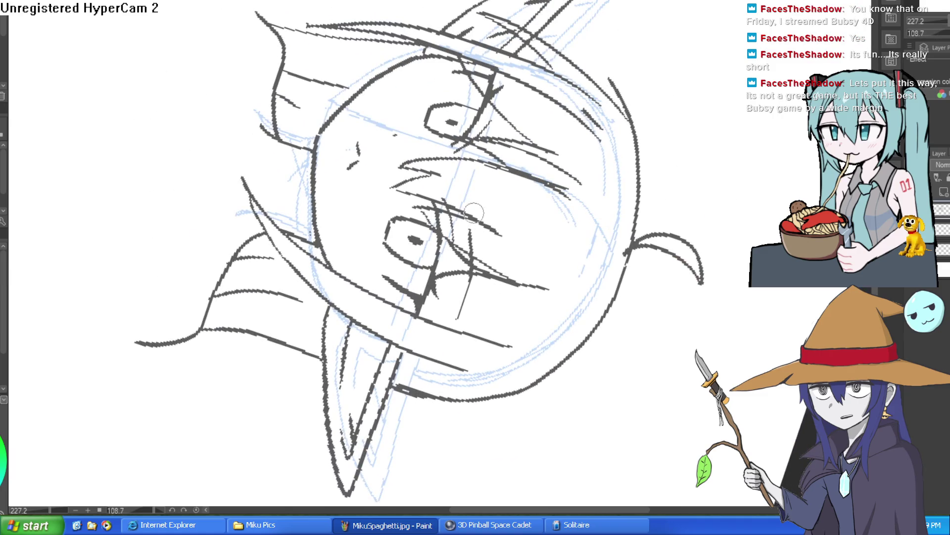
pyautogui.moveTo(560, 79); pyautogui.dragTo(544, 159)
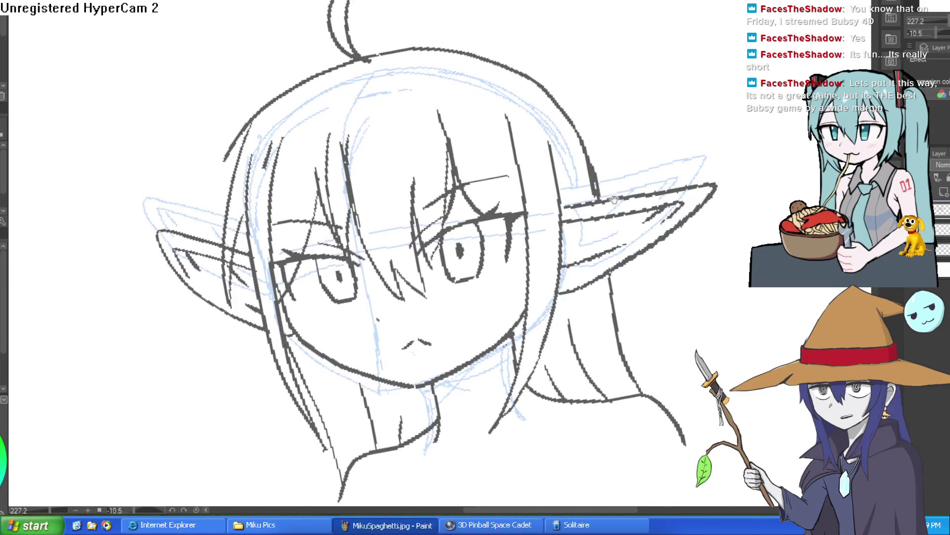
pyautogui.scroll(-5, 614, 199)
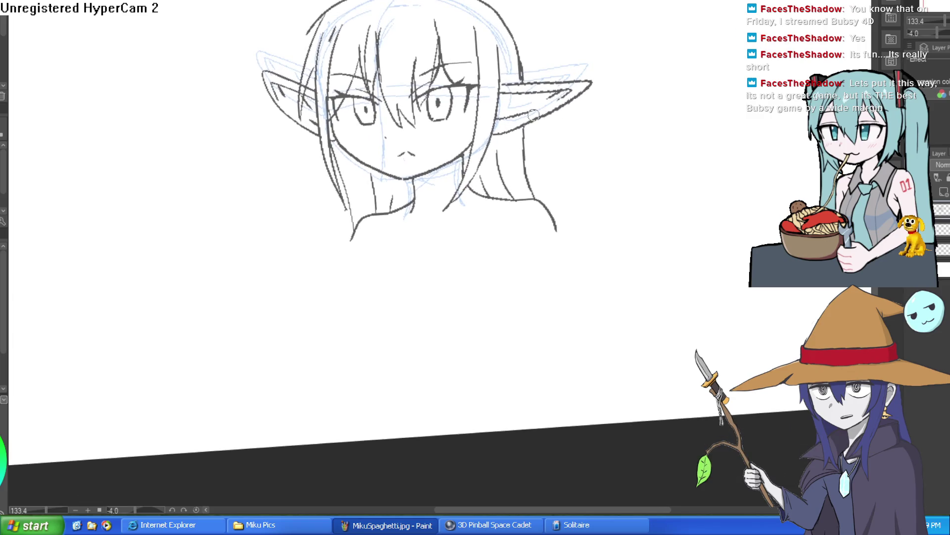
pyautogui.scroll(4, 344, 167)
pyautogui.moveTo(344, 167); pyautogui.dragTo(391, 82)
pyautogui.moveTo(349, 121); pyautogui.dragTo(384, 52)
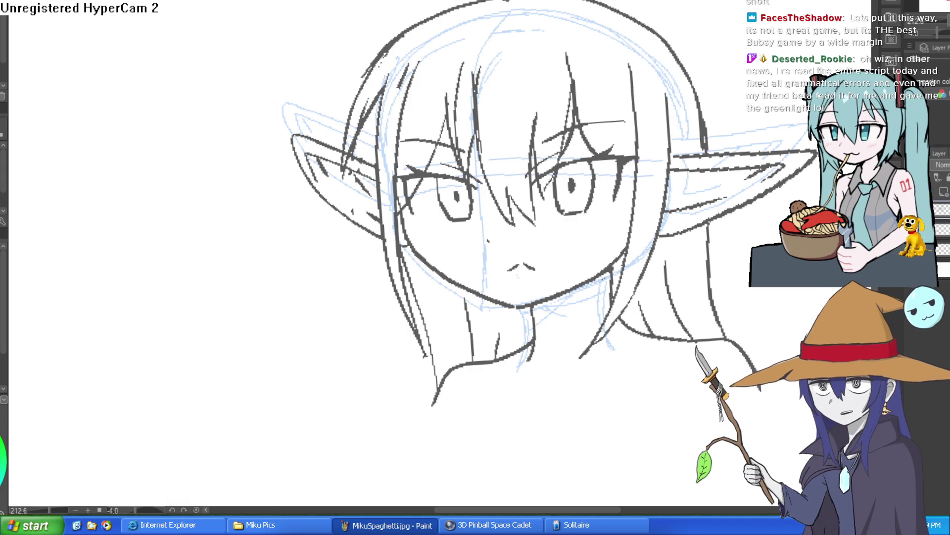
# Sketch scarf and collar strokes below the chin, undoing the rejected curve and keeping a short collar mark.
pyautogui.moveTo(764, 94); pyautogui.dragTo(668, 104)
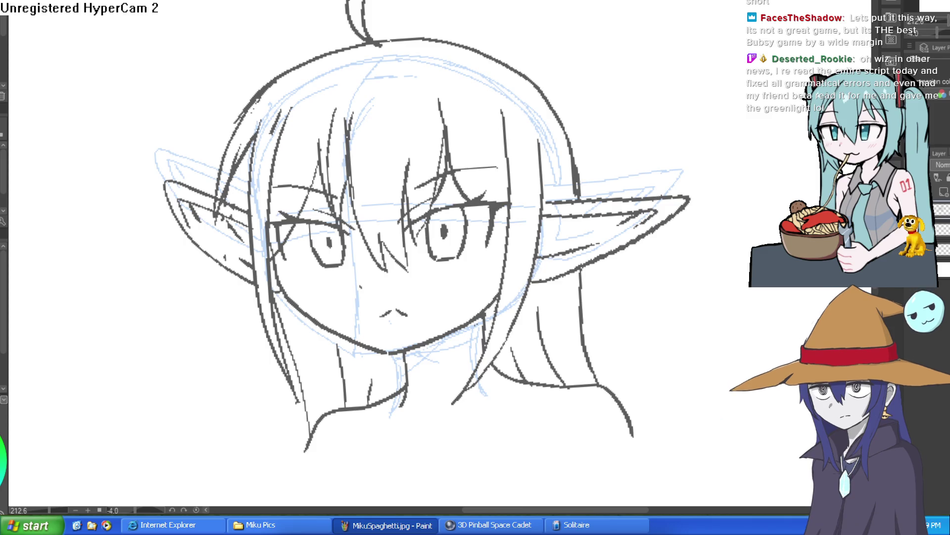
pyautogui.moveTo(730, 176)
pyautogui.mouseDown()
pyautogui.moveTo(664, 170)
pyautogui.moveTo(672, 187)
pyautogui.moveTo(502, 148)
pyautogui.moveTo(486, 243)
pyautogui.mouseUp()
pyautogui.click(501, 149)
pyautogui.hotkey('ctrl', 'z')
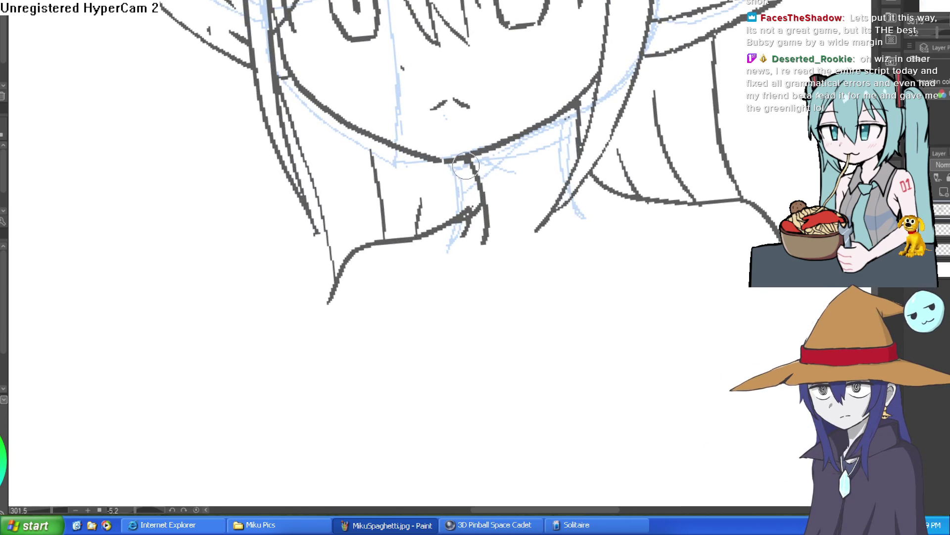
pyautogui.moveTo(463, 211)
pyautogui.mouseDown()
pyautogui.moveTo(483, 200)
pyautogui.moveTo(429, 230)
pyautogui.mouseUp()
pyautogui.hotkey('ctrl', 'z')
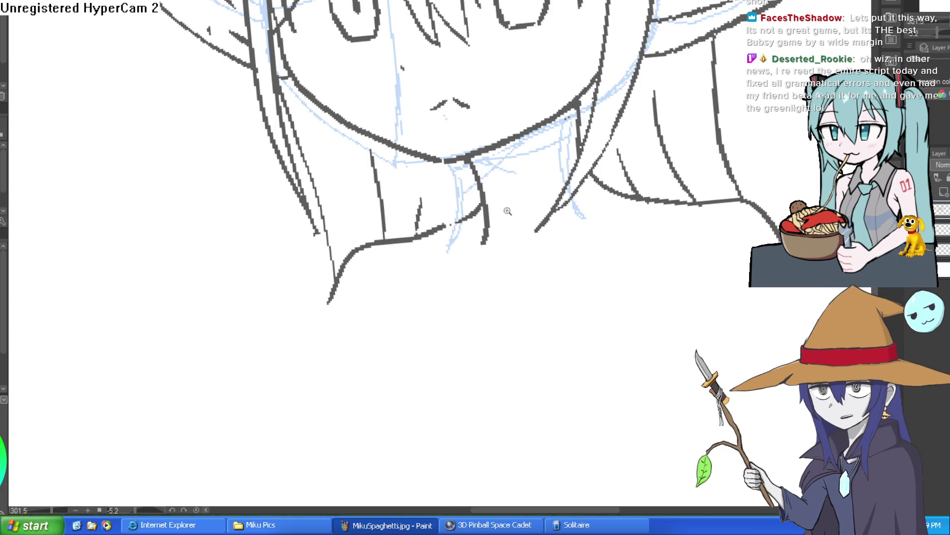
pyautogui.scroll(-4, 438, 222)
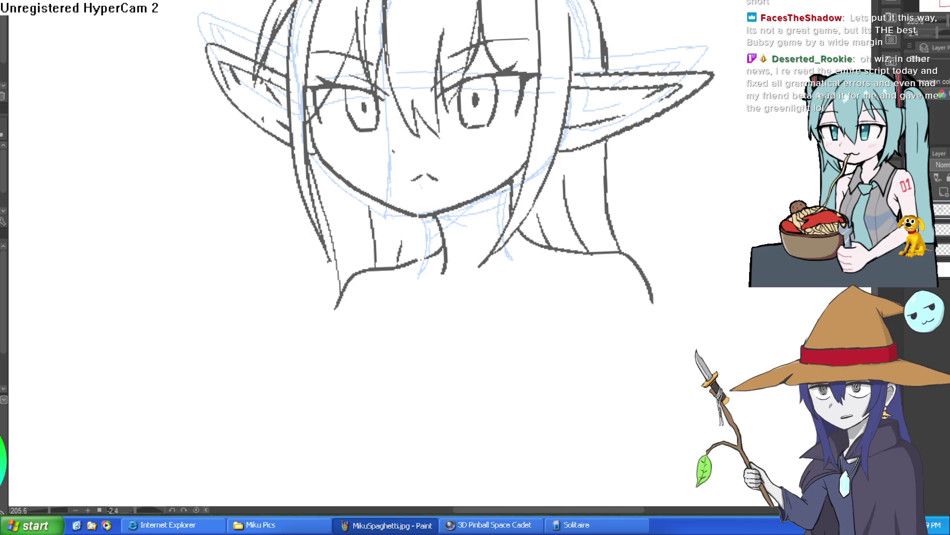
# Draw a curved shoulder and collar line across the base of the neck.
pyautogui.scroll(-2, 666, 113)
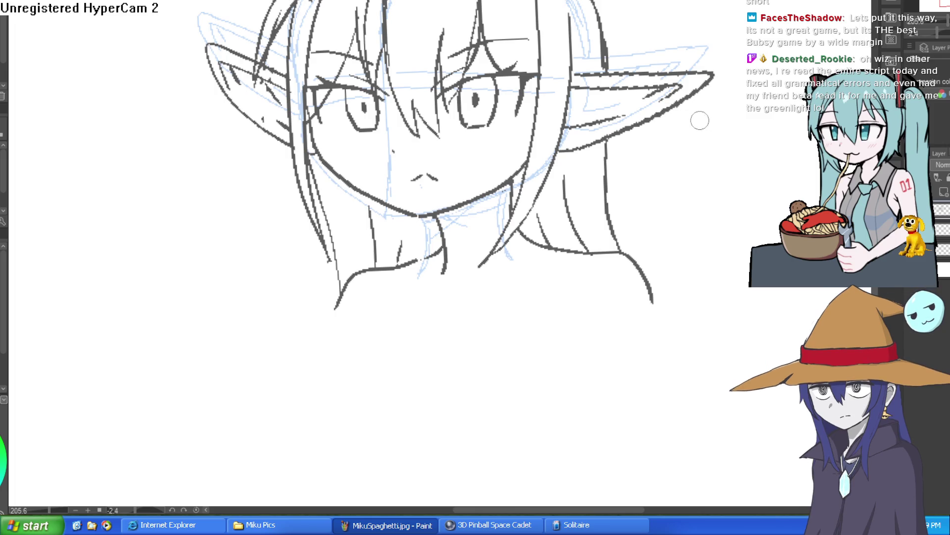
pyautogui.scroll(-1, 619, 243)
pyautogui.scroll(-1, 619, 244)
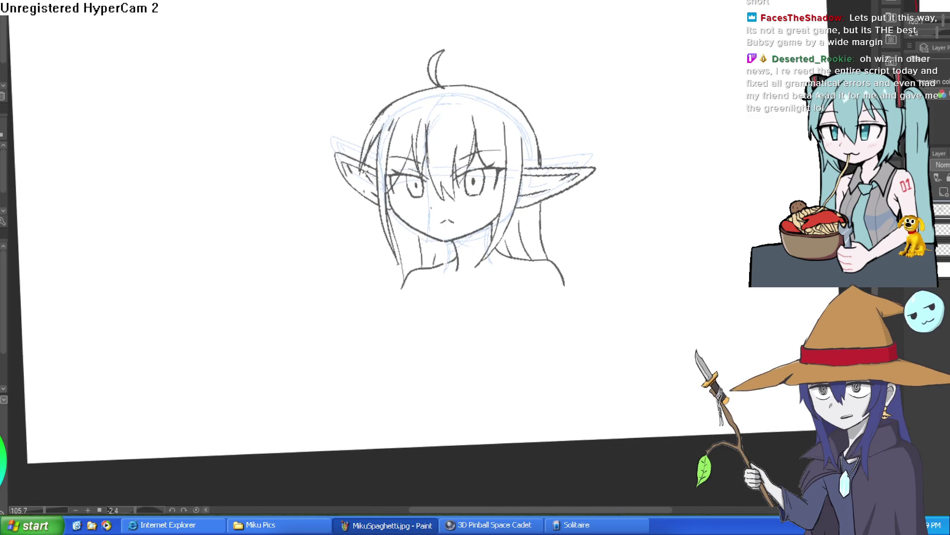
pyautogui.scroll(3, 571, 173)
pyautogui.moveTo(610, 221); pyautogui.dragTo(606, 138)
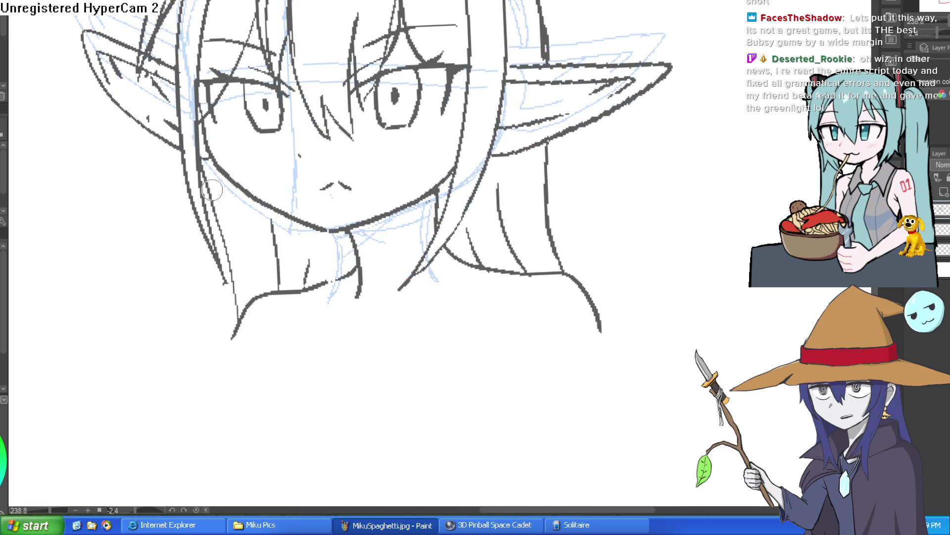
pyautogui.scroll(-3, 605, 221)
pyautogui.moveTo(604, 221); pyautogui.dragTo(553, 210)
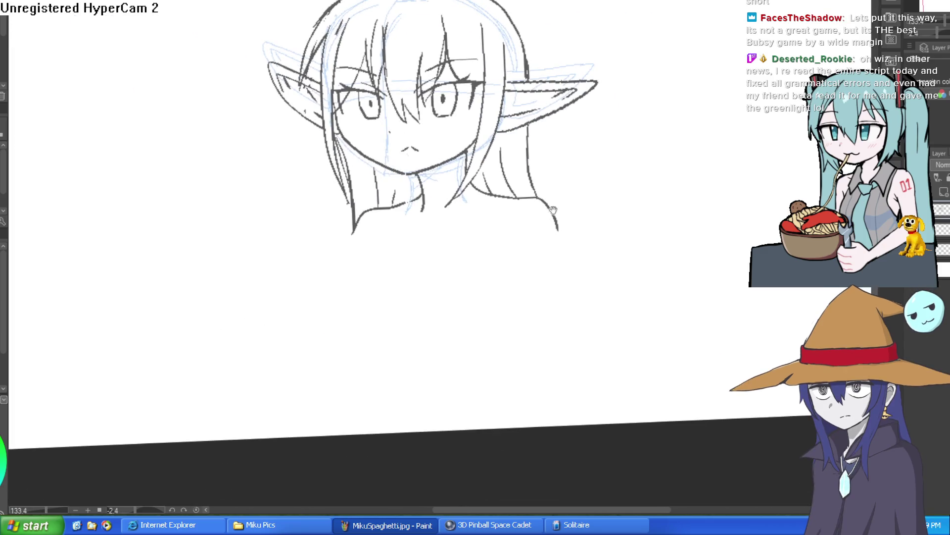
pyautogui.moveTo(438, 144); pyautogui.dragTo(551, 95)
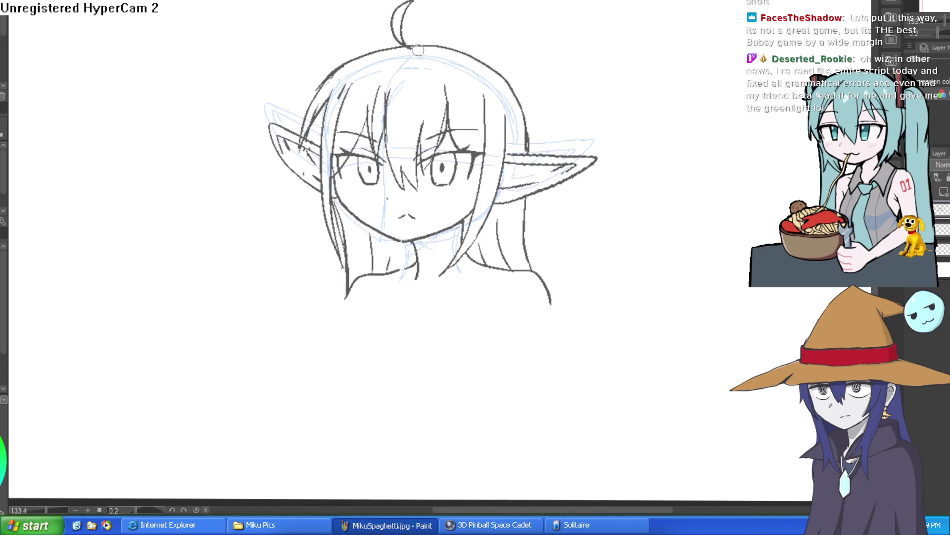
pyautogui.scroll(3, 453, 336)
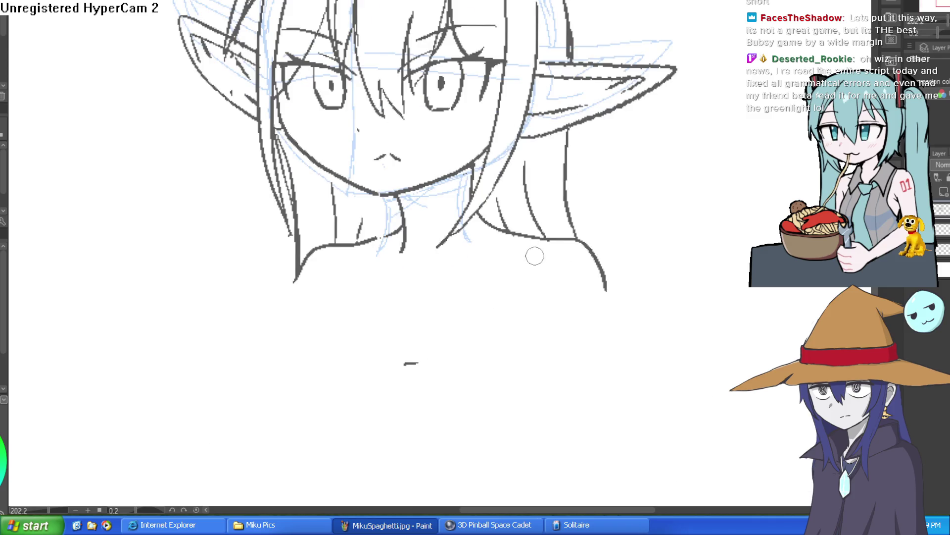
pyautogui.moveTo(548, 251)
pyautogui.mouseDown()
pyautogui.moveTo(448, 276)
pyautogui.moveTo(424, 297)
pyautogui.moveTo(419, 280)
pyautogui.moveTo(340, 256)
pyautogui.mouseUp()
# Add a short collar stroke and a long curved arm line from the left shoulder.
pyautogui.moveTo(538, 269); pyautogui.dragTo(513, 183)
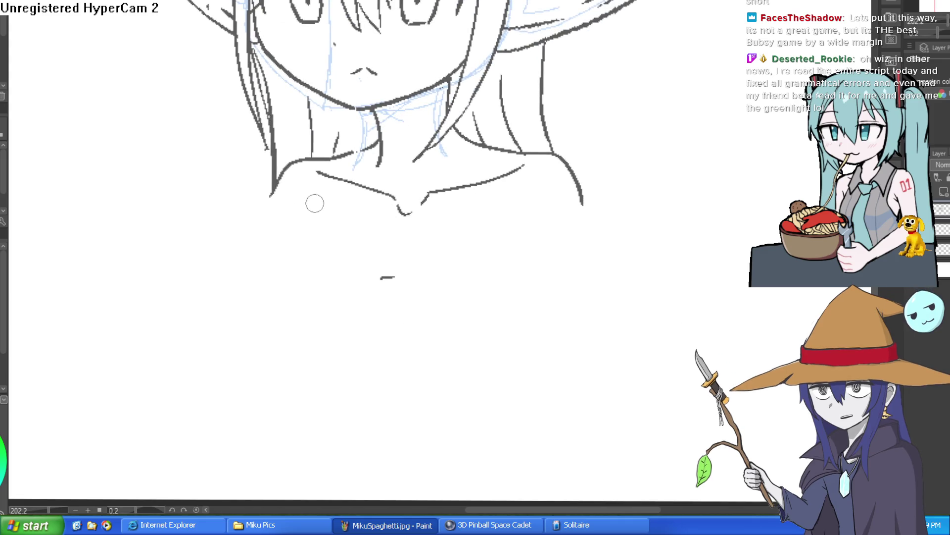
pyautogui.moveTo(302, 208); pyautogui.dragTo(283, 247)
pyautogui.moveTo(259, 276); pyautogui.dragTo(304, 353)
pyautogui.hotkey('ctrl', 'z')
pyautogui.moveTo(295, 233)
pyautogui.mouseDown()
pyautogui.moveTo(272, 292)
pyautogui.moveTo(331, 341)
pyautogui.mouseUp()
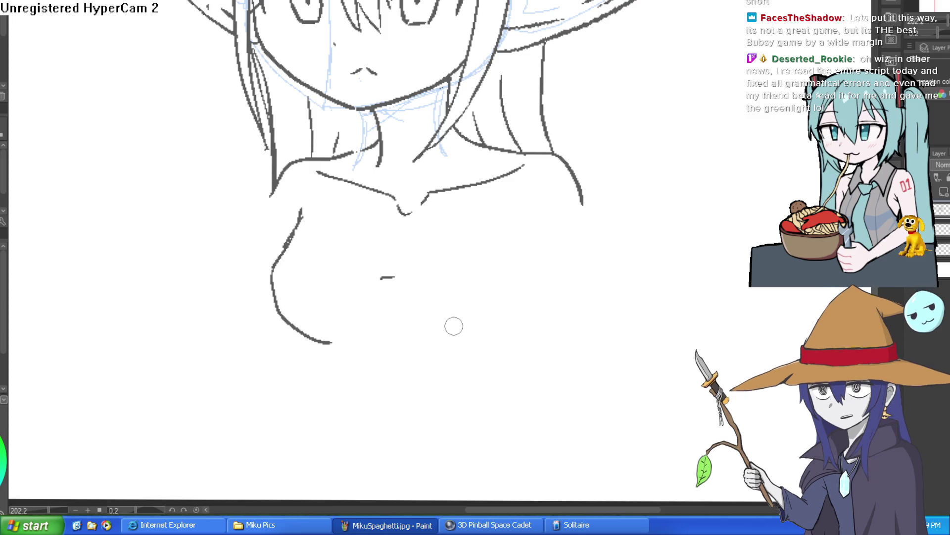
# Outline the other arm down past the shoulder and add a short line at the body's side.
pyautogui.moveTo(520, 205); pyautogui.dragTo(567, 340)
pyautogui.moveTo(582, 203); pyautogui.dragTo(646, 369)
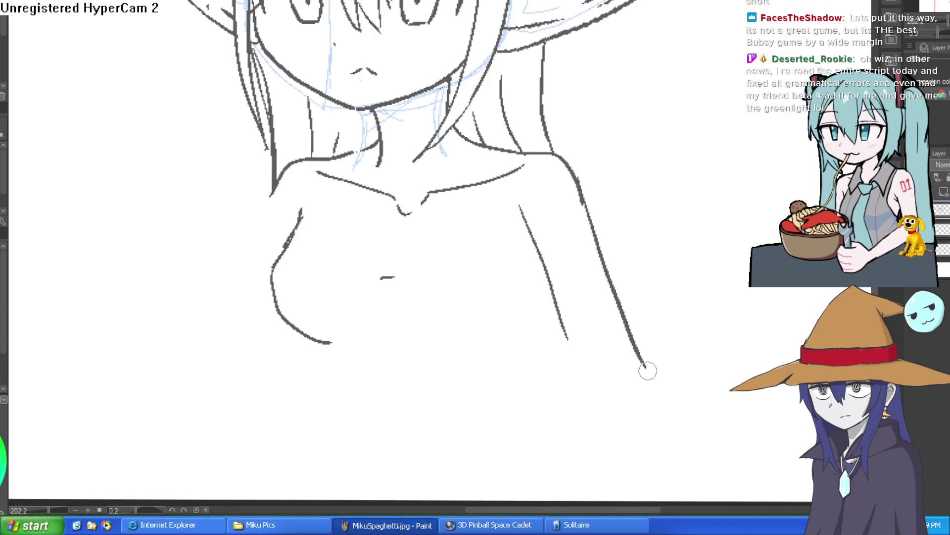
pyautogui.scroll(-3, 660, 342)
pyautogui.moveTo(537, 203)
pyautogui.mouseDown()
pyautogui.moveTo(515, 248)
pyautogui.moveTo(564, 361)
pyautogui.mouseUp()
pyautogui.moveTo(315, 259); pyautogui.dragTo(312, 321)
pyautogui.scroll(-3, 456, 251)
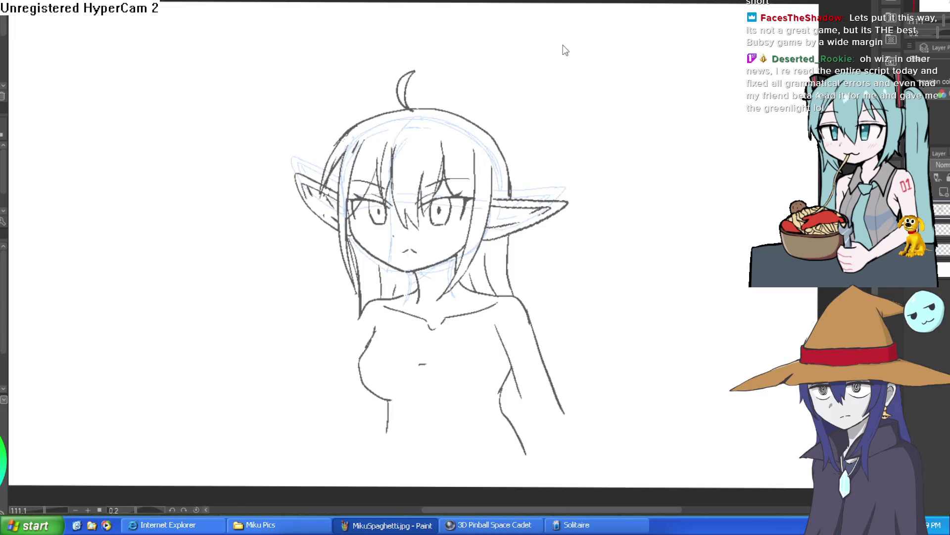
pyautogui.moveTo(485, 212); pyautogui.dragTo(472, 204)
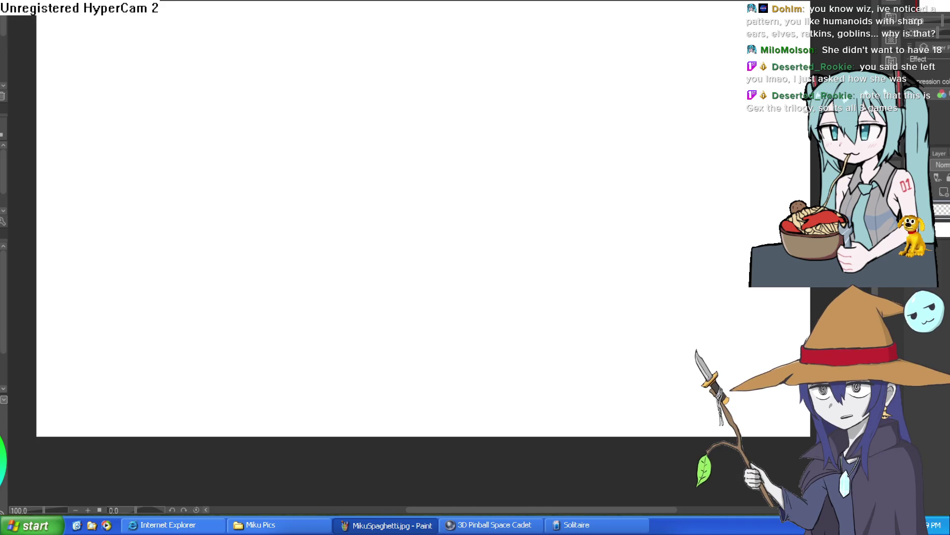
# Sketch the tall arch body with eyes, erasing the line between them and discarding a snout.
pyautogui.moveTo(379, 260)
pyautogui.mouseDown()
pyautogui.moveTo(378, 192)
pyautogui.moveTo(424, 184)
pyautogui.mouseUp()
pyautogui.hotkey('ctrl', 'z')
pyautogui.moveTo(362, 276)
pyautogui.mouseDown()
pyautogui.moveTo(392, 85)
pyautogui.moveTo(426, 295)
pyautogui.mouseUp()
pyautogui.moveTo(390, 123)
pyautogui.mouseDown()
pyautogui.moveTo(384, 141)
pyautogui.moveTo(293, 153)
pyautogui.moveTo(339, 157)
pyautogui.moveTo(303, 171)
pyautogui.moveTo(341, 153)
pyautogui.moveTo(344, 124)
pyautogui.mouseUp()
pyautogui.scroll(5, 382, 137)
pyautogui.press('e')
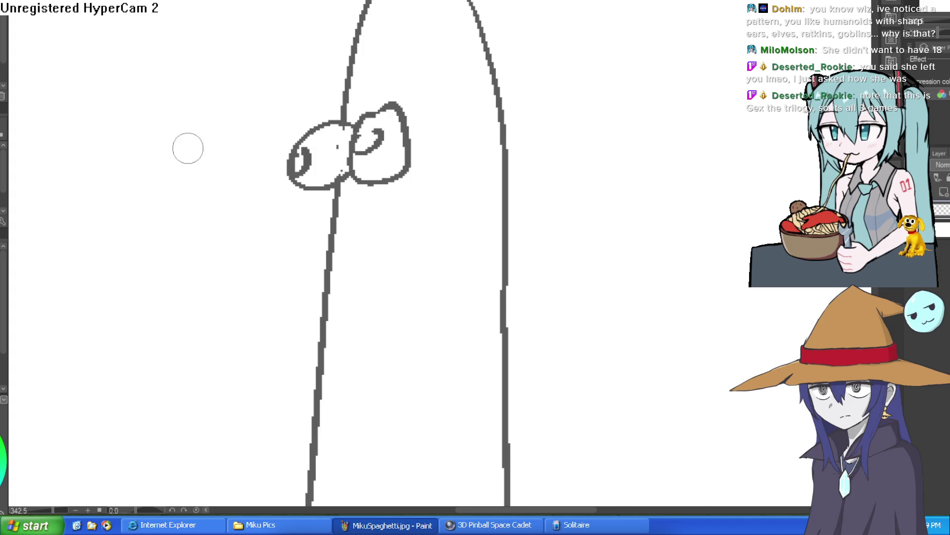
pyautogui.moveTo(306, 189)
pyautogui.mouseDown()
pyautogui.moveTo(337, 207)
pyautogui.moveTo(329, 188)
pyautogui.moveTo(401, 196)
pyautogui.mouseUp()
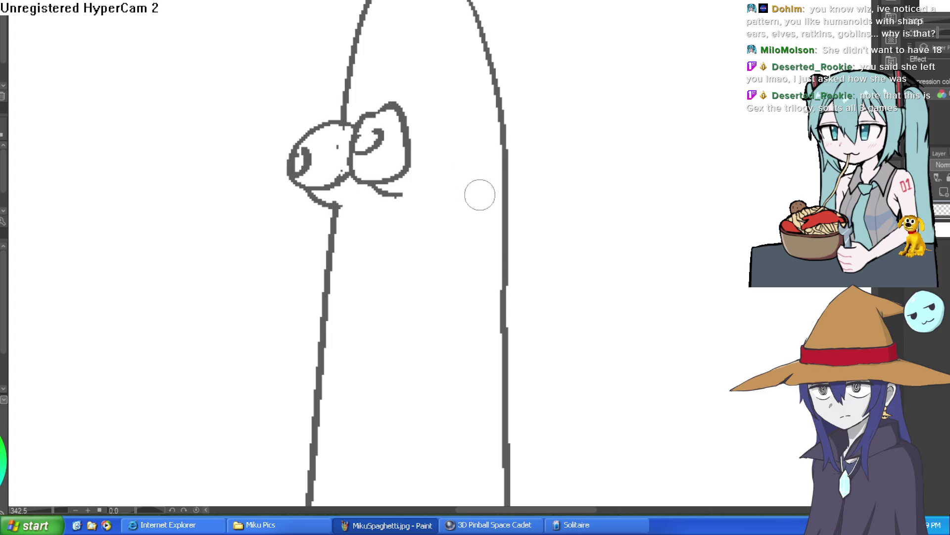
pyautogui.hotkey('ctrl', 'z')
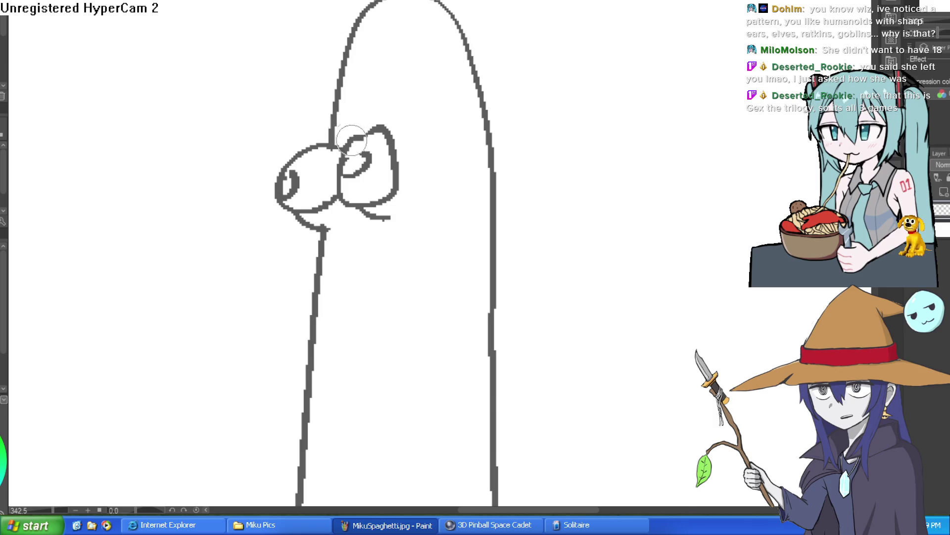
# Add two eyebrows above the eyes.
pyautogui.moveTo(317, 144); pyautogui.dragTo(351, 121)
pyautogui.moveTo(361, 132); pyautogui.dragTo(386, 115)
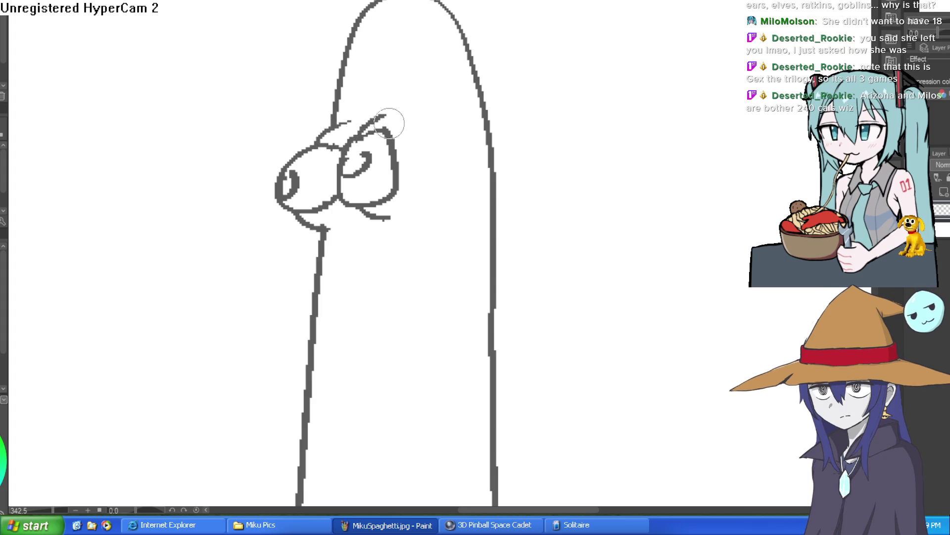
pyautogui.scroll(-3, 458, 136)
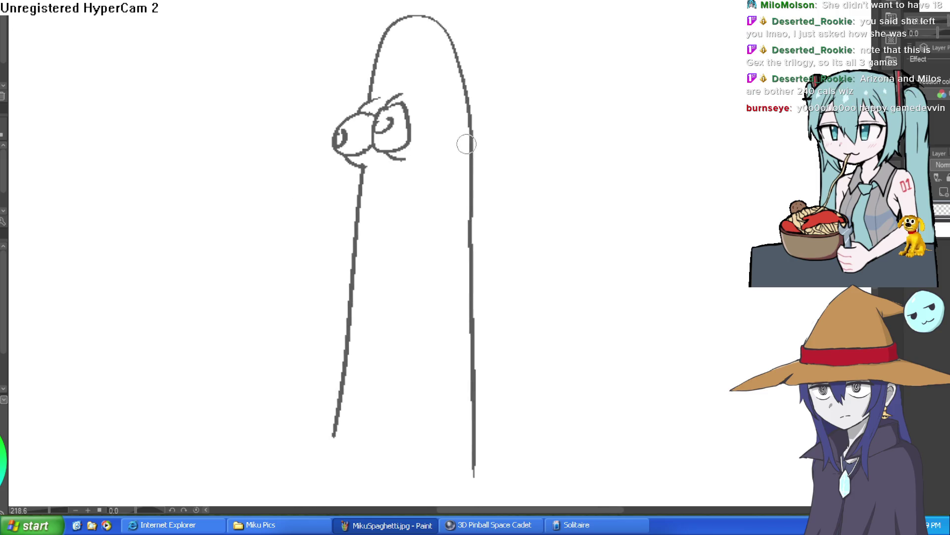
pyautogui.scroll(3, 373, 212)
# Draw the folded arm and hand across the body, refining the strokes beneath it.
pyautogui.moveTo(347, 210)
pyautogui.mouseDown()
pyautogui.moveTo(410, 235)
pyautogui.moveTo(473, 239)
pyautogui.mouseUp()
pyautogui.hotkey('ctrl', 'z')
pyautogui.moveTo(346, 212)
pyautogui.mouseDown()
pyautogui.moveTo(392, 238)
pyautogui.moveTo(464, 235)
pyautogui.moveTo(479, 171)
pyautogui.moveTo(490, 213)
pyautogui.mouseUp()
pyautogui.moveTo(342, 243)
pyautogui.mouseDown()
pyautogui.moveTo(357, 266)
pyautogui.moveTo(354, 291)
pyautogui.mouseUp()
pyautogui.hotkey('ctrl', 'z')
pyautogui.hotkey('ctrl', 'z')
pyautogui.moveTo(338, 241)
pyautogui.mouseDown()
pyautogui.moveTo(343, 268)
pyautogui.moveTo(357, 265)
pyautogui.mouseUp()
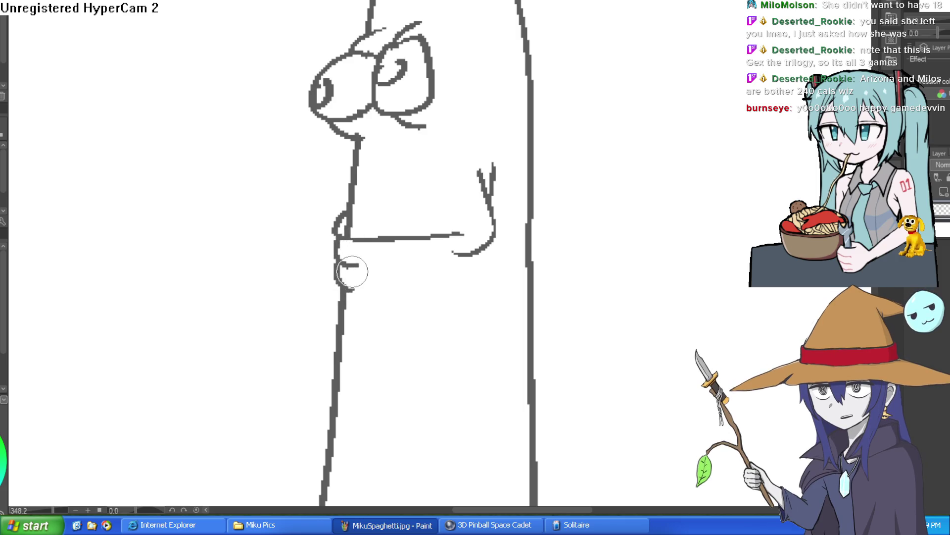
pyautogui.moveTo(336, 232); pyautogui.dragTo(355, 198)
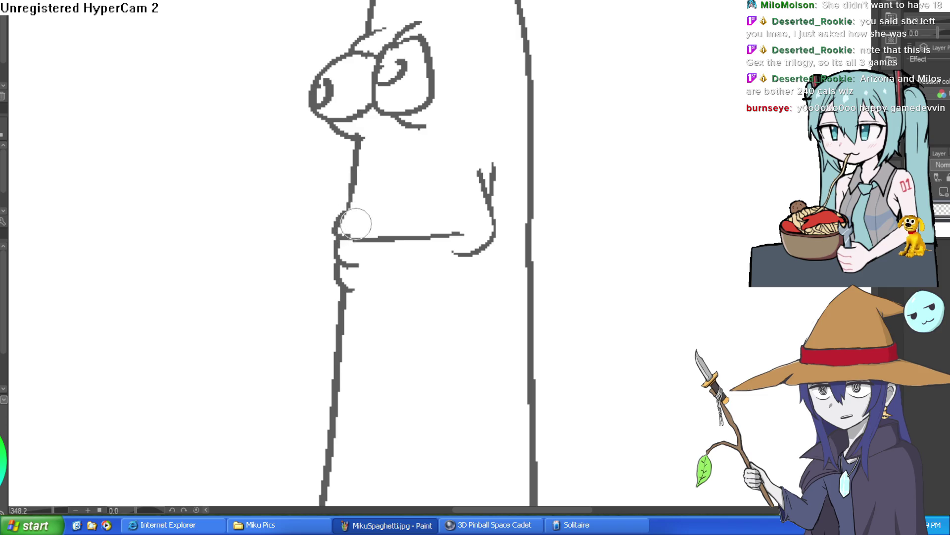
pyautogui.scroll(-5, 554, 194)
pyautogui.moveTo(554, 193); pyautogui.dragTo(547, 176)
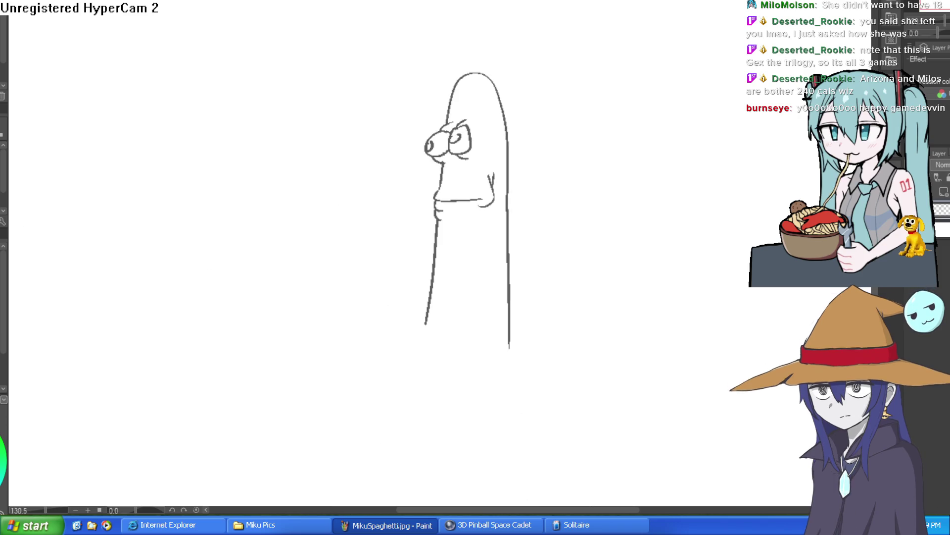
pyautogui.scroll(3, 450, 273)
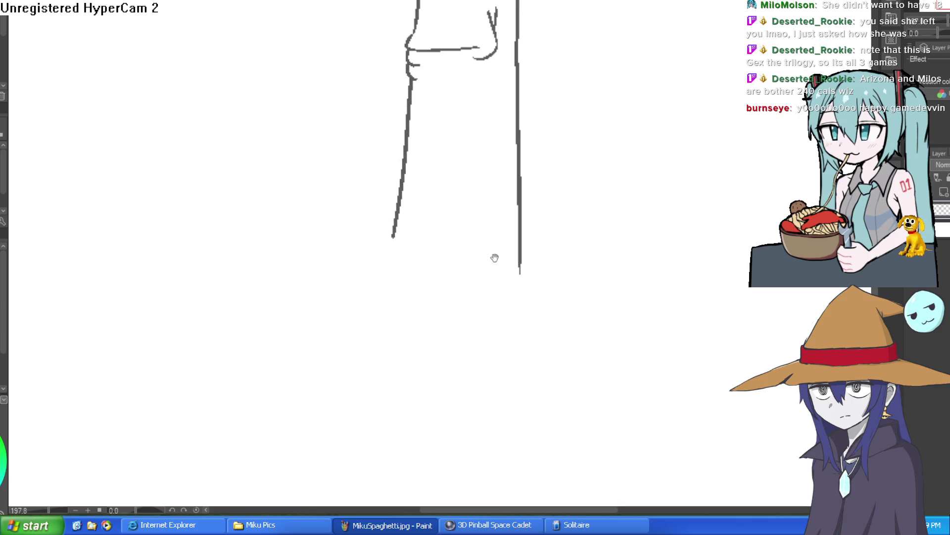
# Draw the body's bottom edge and two oval feet, then switch to a blank canvas.
pyautogui.moveTo(393, 237); pyautogui.dragTo(498, 234)
pyautogui.moveTo(406, 245)
pyautogui.mouseDown()
pyautogui.moveTo(346, 261)
pyautogui.moveTo(418, 288)
pyautogui.moveTo(519, 281)
pyautogui.mouseUp()
pyautogui.hotkey('ctrl', 'z')
pyautogui.hotkey('ctrl', 'z')
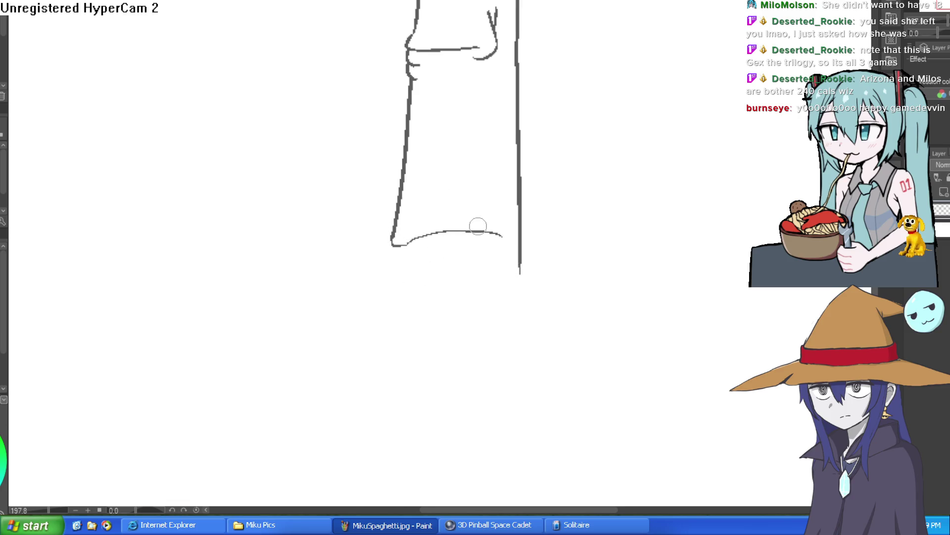
pyautogui.moveTo(392, 242)
pyautogui.mouseDown()
pyautogui.moveTo(477, 221)
pyautogui.moveTo(504, 235)
pyautogui.mouseUp()
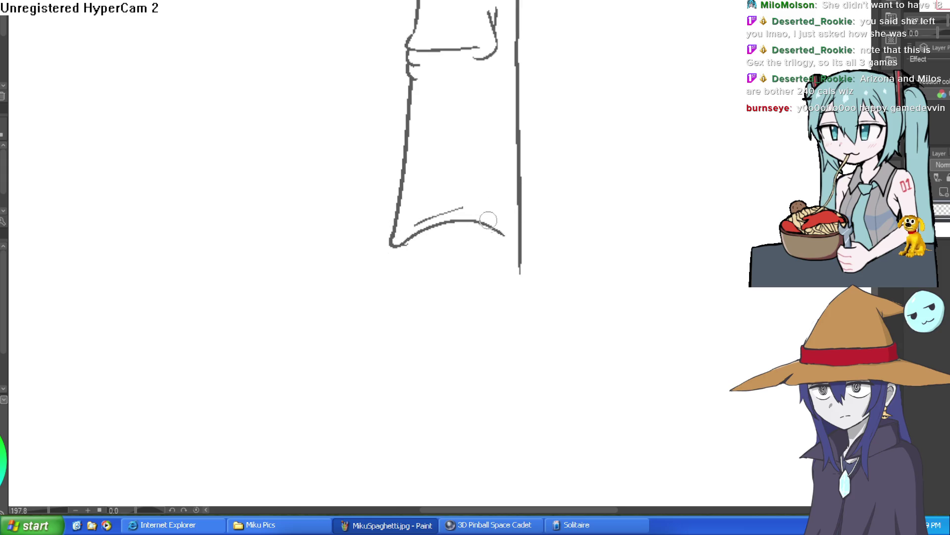
pyautogui.moveTo(469, 208); pyautogui.dragTo(538, 263)
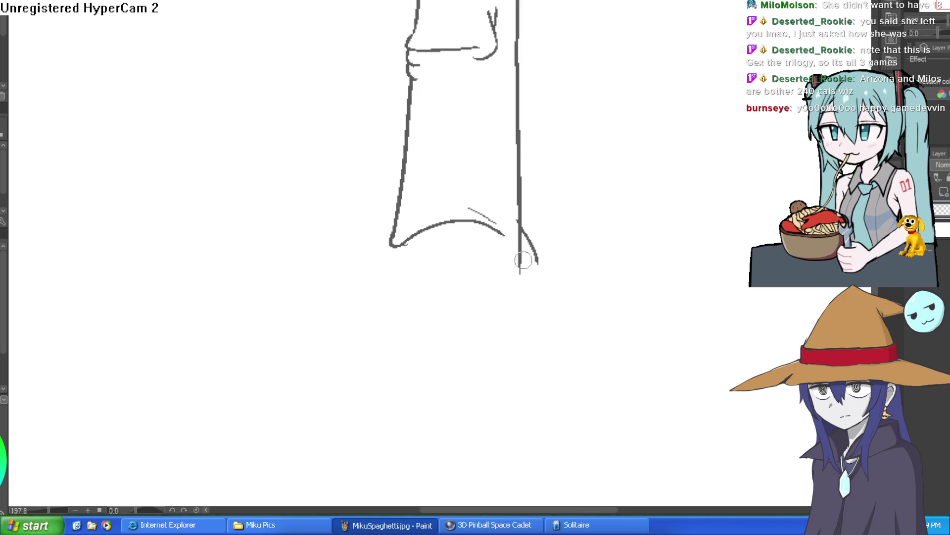
pyautogui.moveTo(467, 221)
pyautogui.mouseDown()
pyautogui.moveTo(441, 229)
pyautogui.moveTo(448, 291)
pyautogui.moveTo(521, 271)
pyautogui.mouseUp()
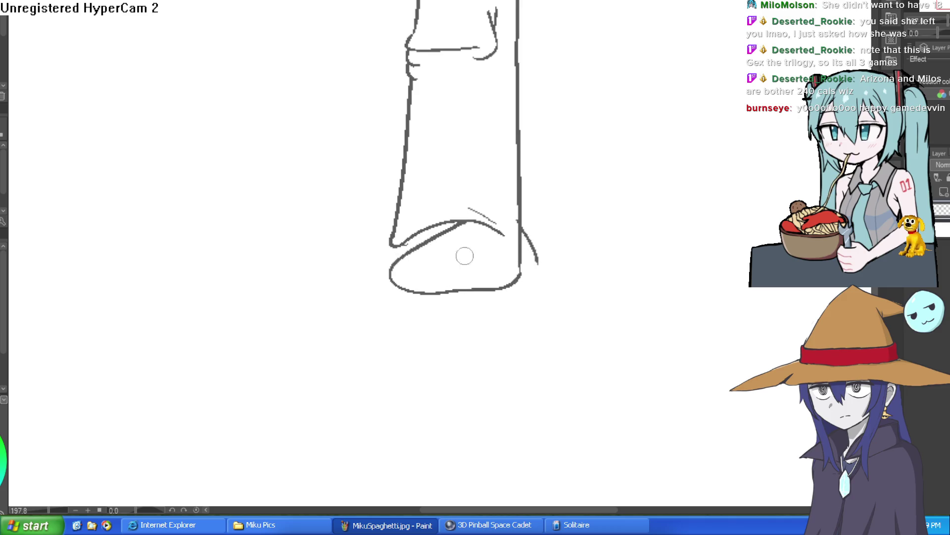
pyautogui.moveTo(401, 243)
pyautogui.mouseDown()
pyautogui.moveTo(333, 275)
pyautogui.moveTo(401, 275)
pyautogui.mouseUp()
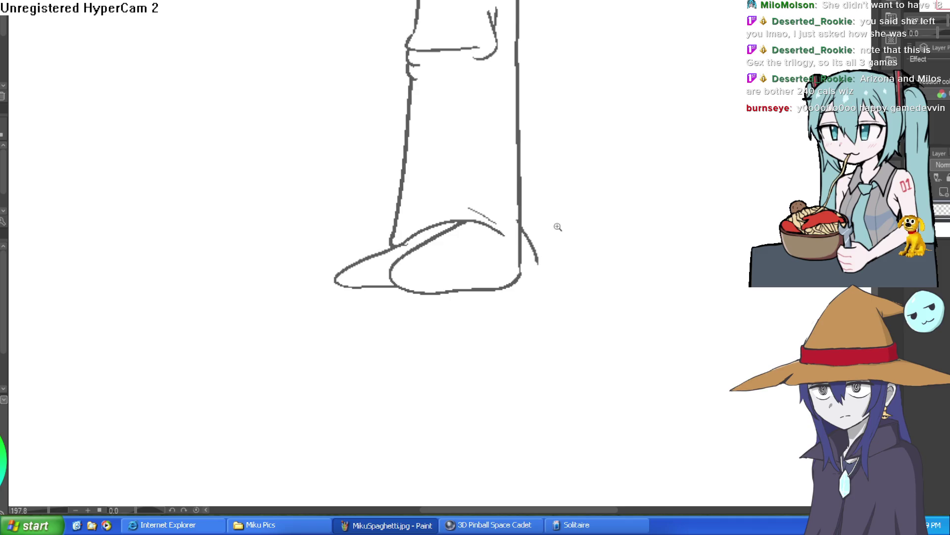
pyautogui.scroll(-3, 578, 241)
pyautogui.moveTo(577, 241); pyautogui.dragTo(560, 305)
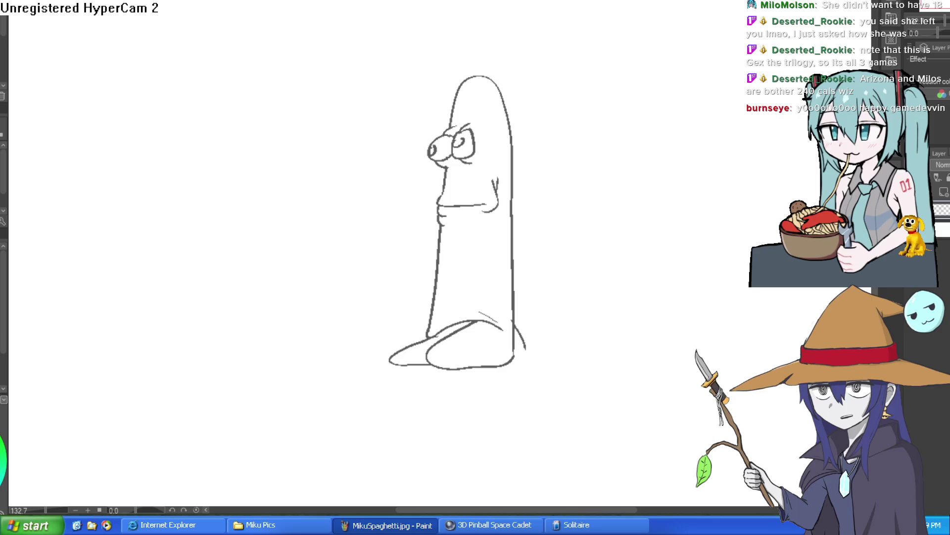
pyautogui.hotkey('ctrl', 'Tab')
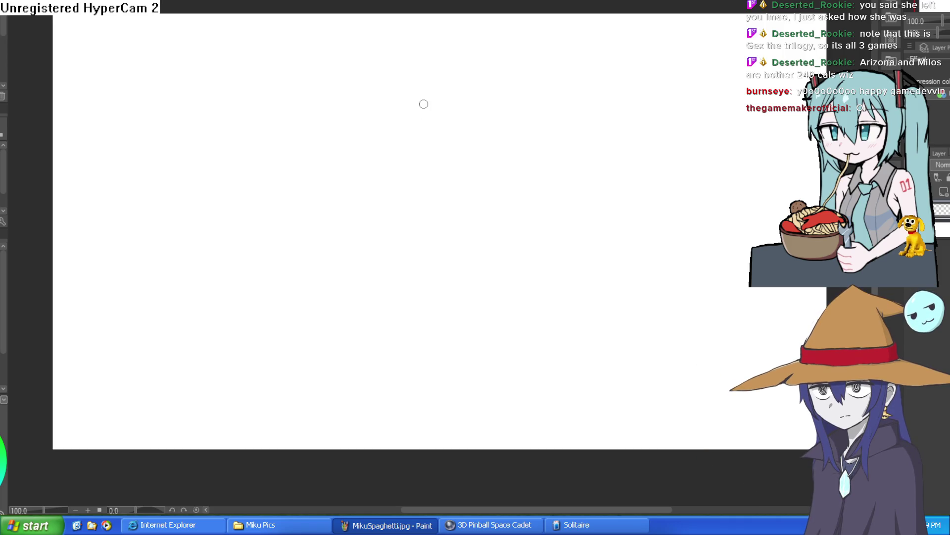
# Sketch and undo a test arch, then return to the perspective box sketch.
pyautogui.moveTo(388, 254)
pyautogui.mouseDown()
pyautogui.moveTo(412, 106)
pyautogui.moveTo(441, 202)
pyautogui.mouseUp()
pyautogui.hotkey('ctrl', 'z')
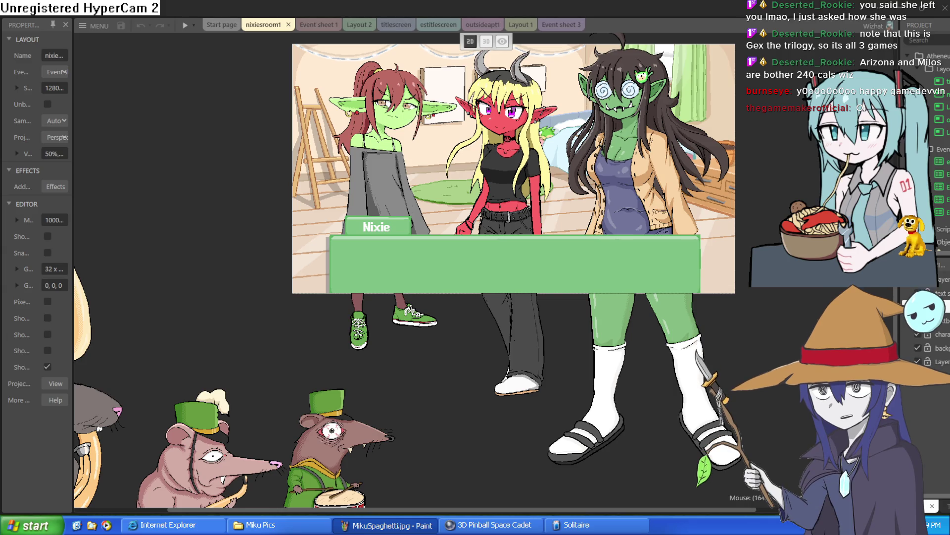
pyautogui.hotkey('alt', 'Tab')
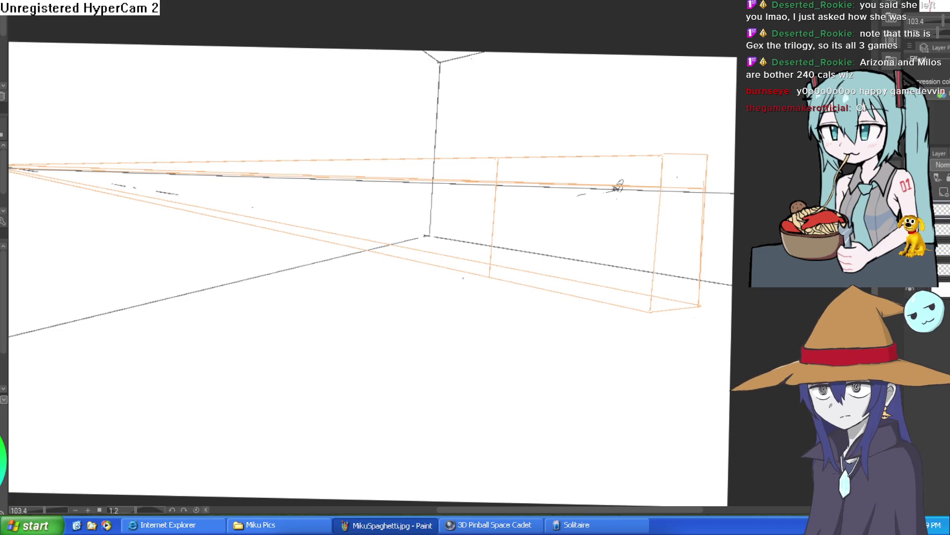
# Switch from the perspective sketch to the character lineup canvas.
pyautogui.hotkey('ctrl', 'Tab')
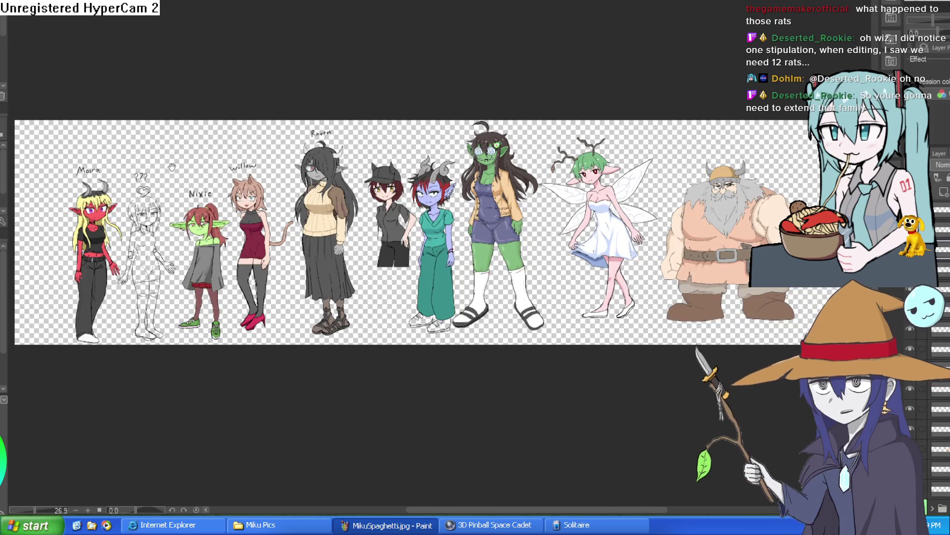
# Zoom in on Nixie, Willow and Raven, then fit the whole lineup in view with Ctrl+0.
pyautogui.scroll(4, 445, 240)
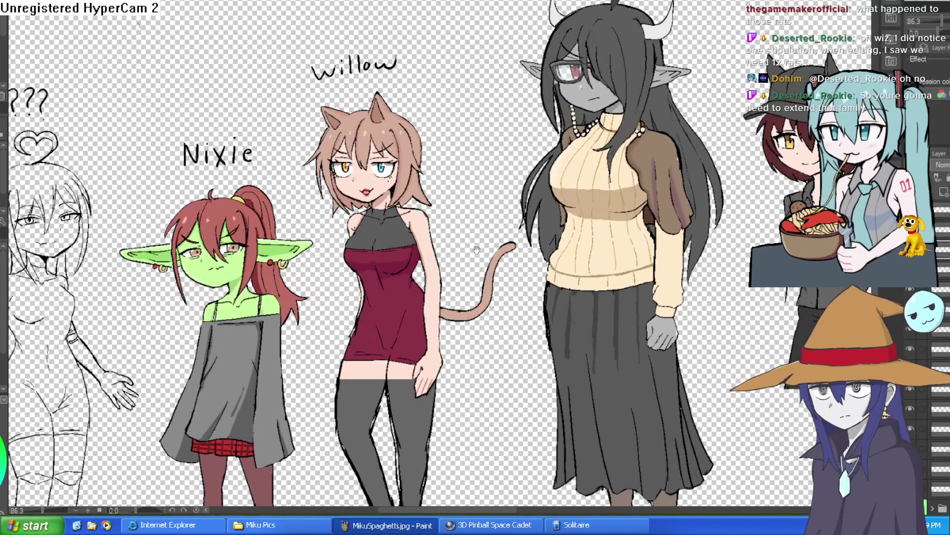
pyautogui.scroll(-1, 445, 239)
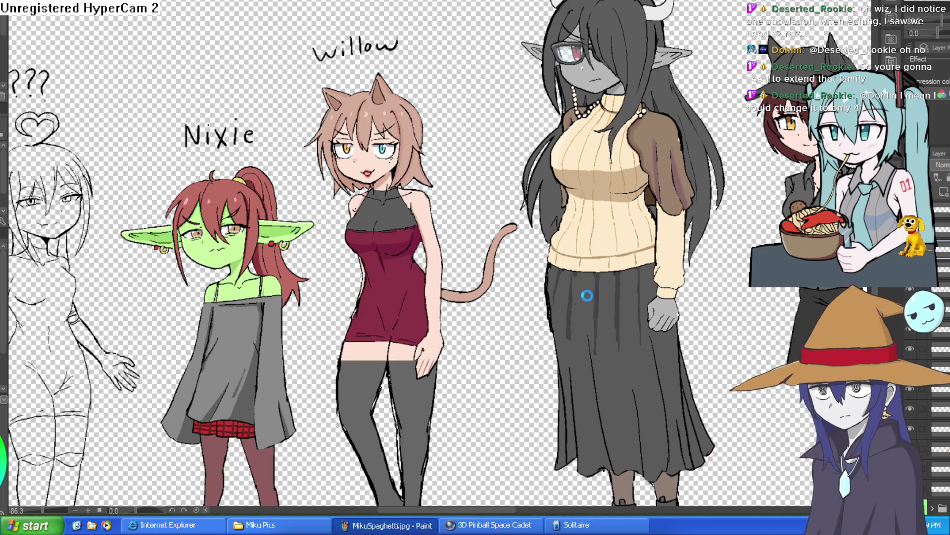
pyautogui.hotkey('ctrl', '0')
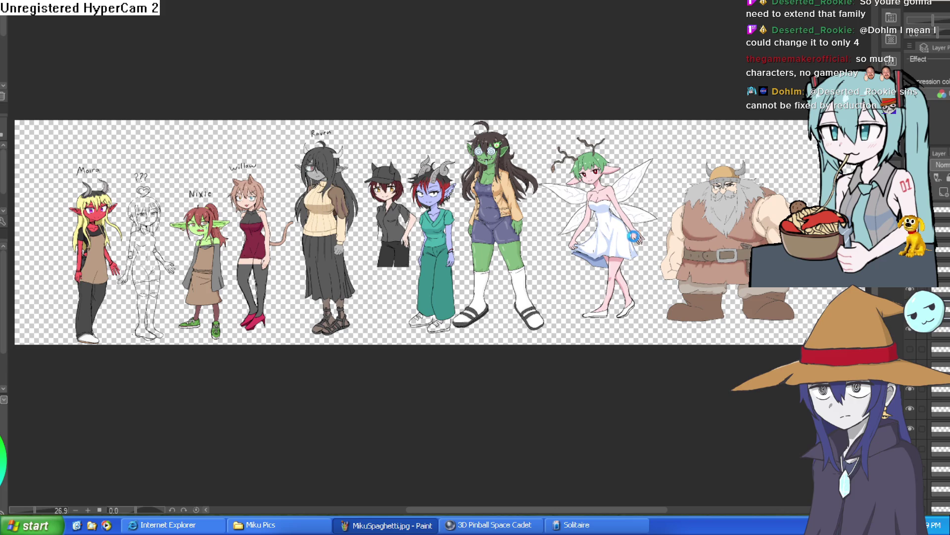
# Zoom the lineup sheet to about 72% to review Nixie and the neighbouring characters.
pyautogui.scroll(-2, 446, 121)
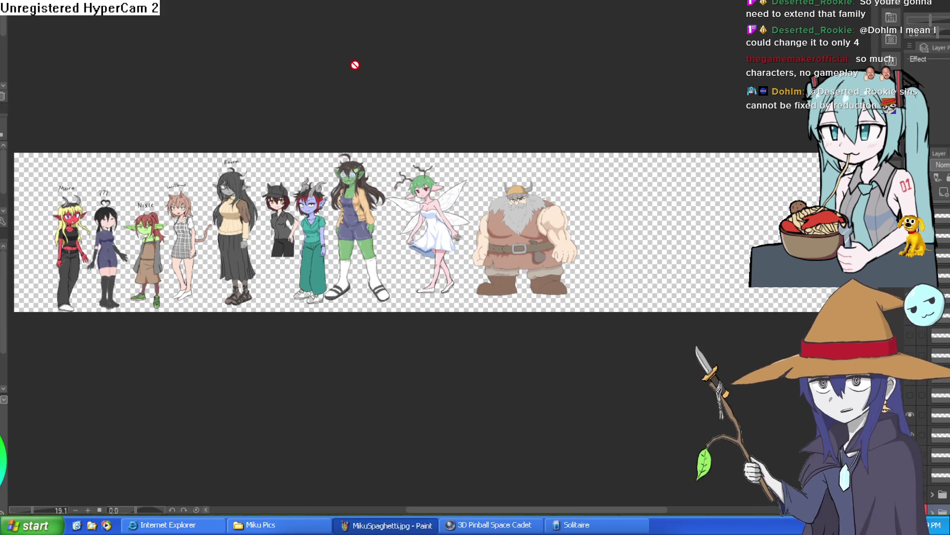
pyautogui.scroll(8, 282, 158)
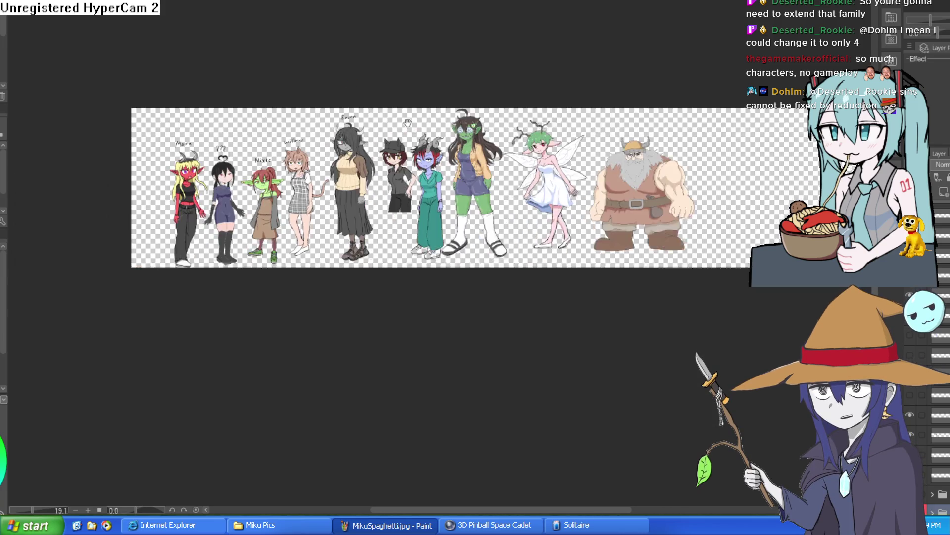
pyautogui.scroll(-6, 510, 127)
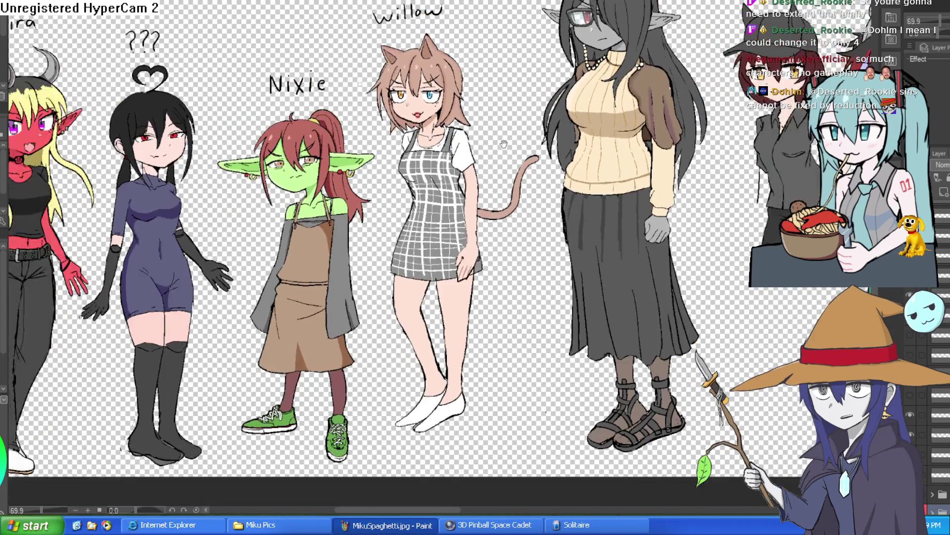
pyautogui.scroll(8, 478, 212)
pyautogui.scroll(-5, 479, 212)
pyautogui.scroll(3, 623, 159)
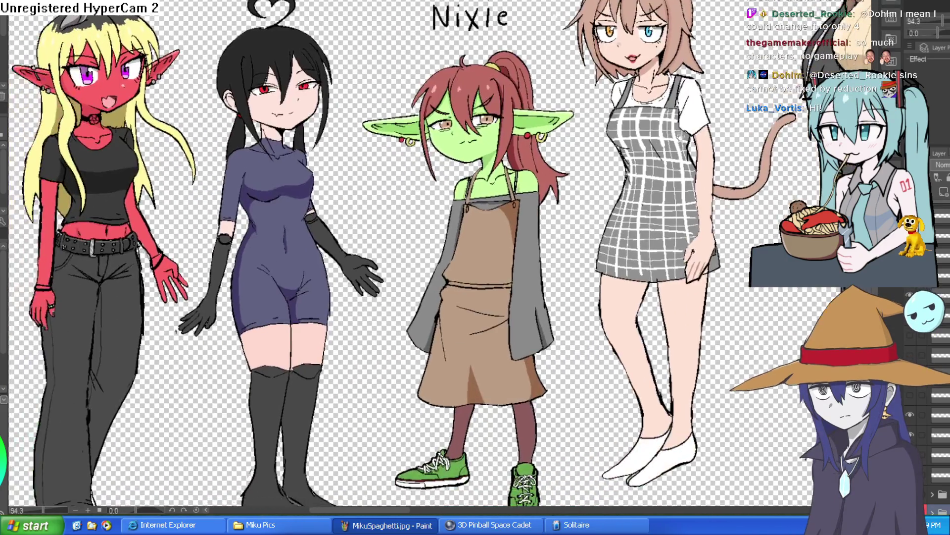
pyautogui.scroll(-2, 623, 159)
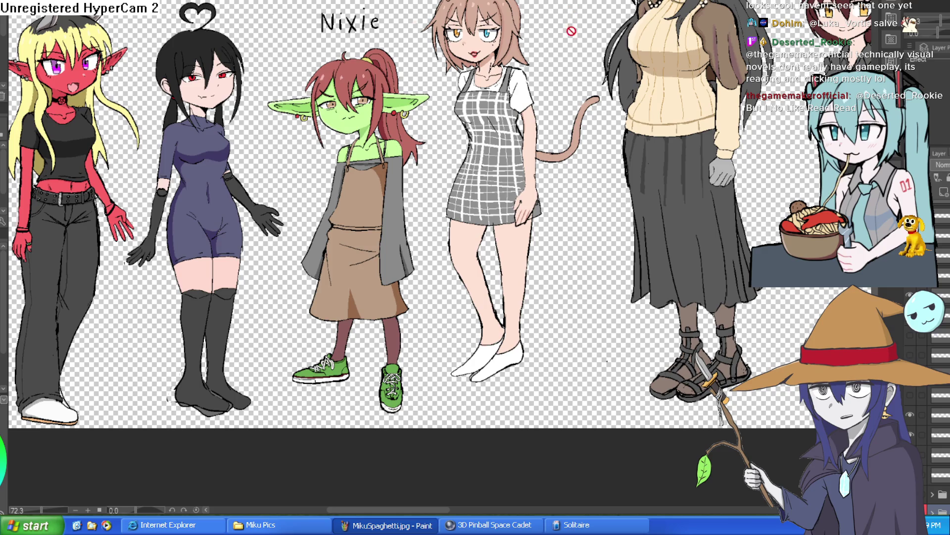
pyautogui.scroll(-5, 571, 41)
# Pan the lineup sheet, zoom out to 23% to survey every character, then back to 68.8%.
pyautogui.moveTo(728, 67); pyautogui.dragTo(554, 119)
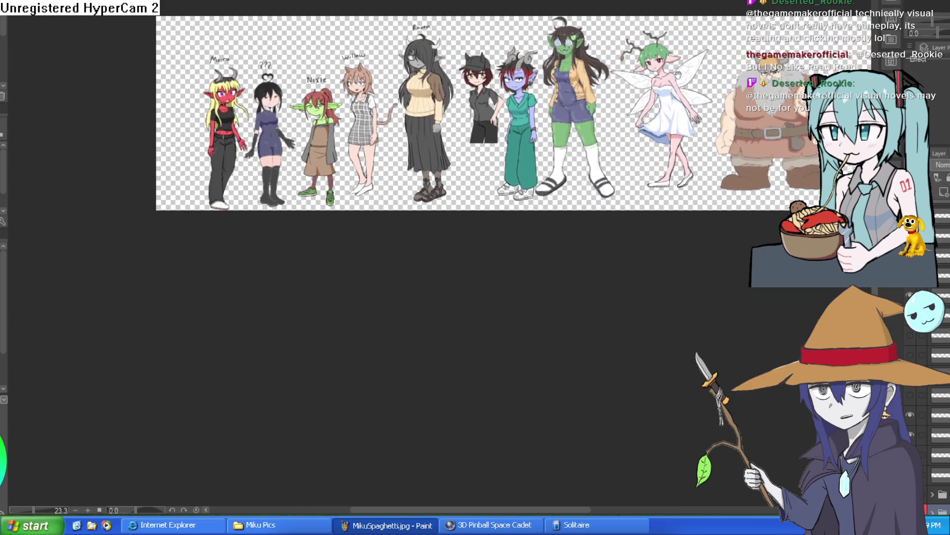
pyautogui.scroll(5, 522, 177)
pyautogui.moveTo(521, 177)
pyautogui.mouseDown()
pyautogui.moveTo(535, 311)
pyautogui.moveTo(547, 273)
pyautogui.mouseUp()
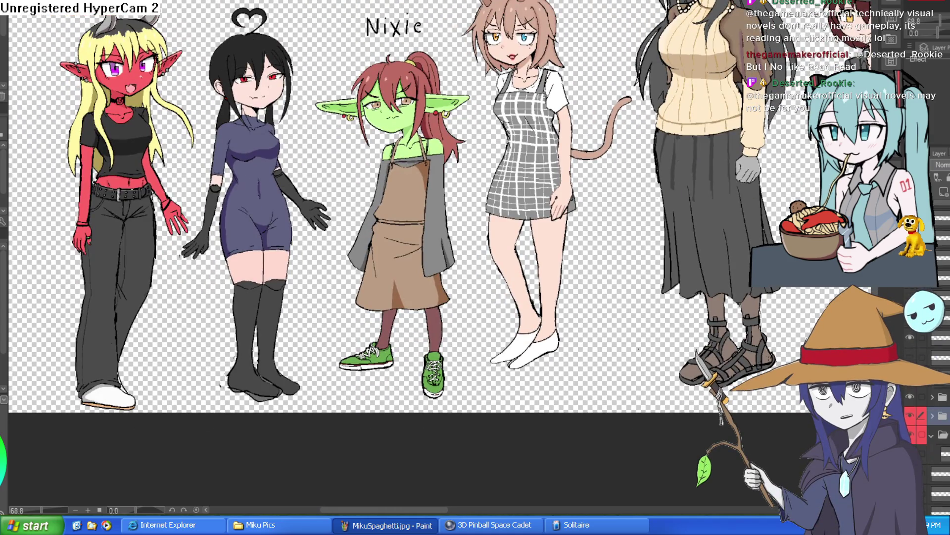
pyautogui.scroll(-3, 933, 420)
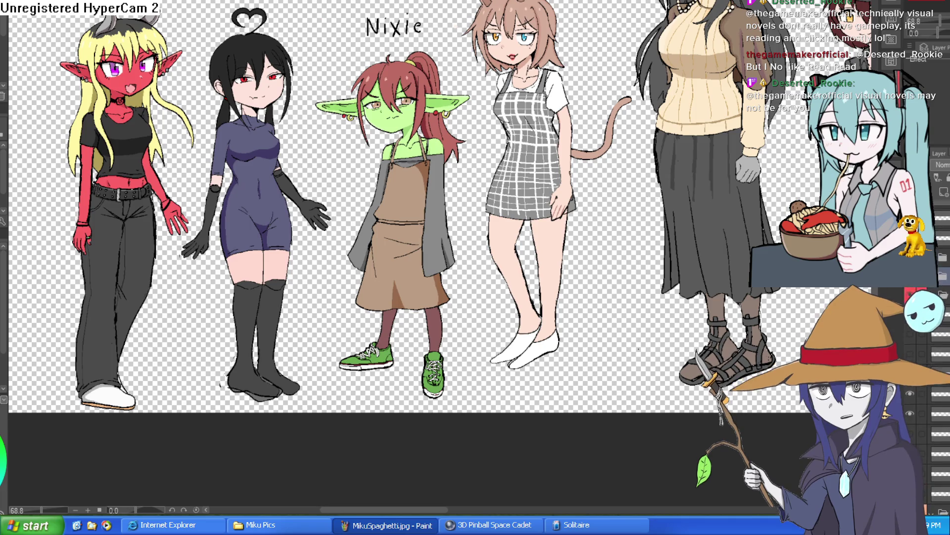
pyautogui.scroll(-1, 933, 396)
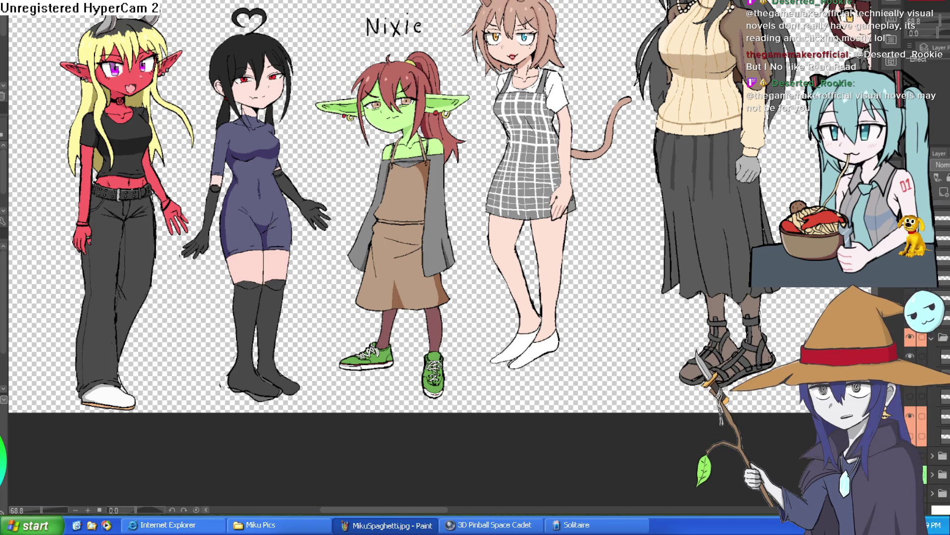
pyautogui.scroll(-1, 933, 421)
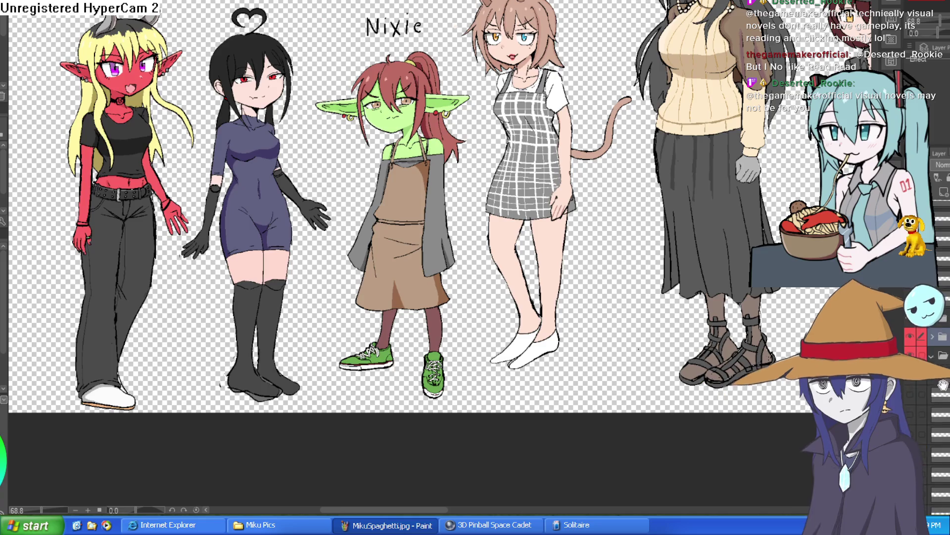
pyautogui.scroll(-2, 933, 446)
pyautogui.scroll(-1, 933, 446)
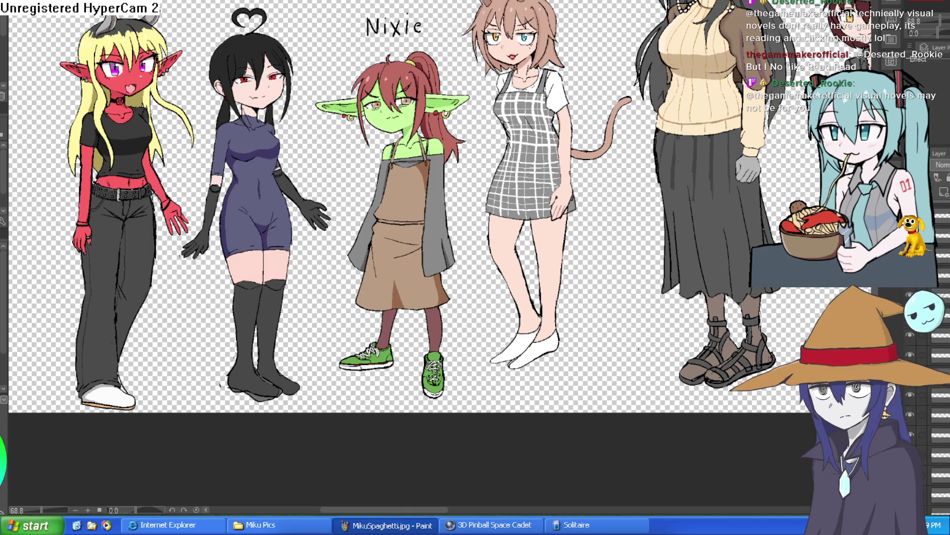
pyautogui.scroll(1, 933, 396)
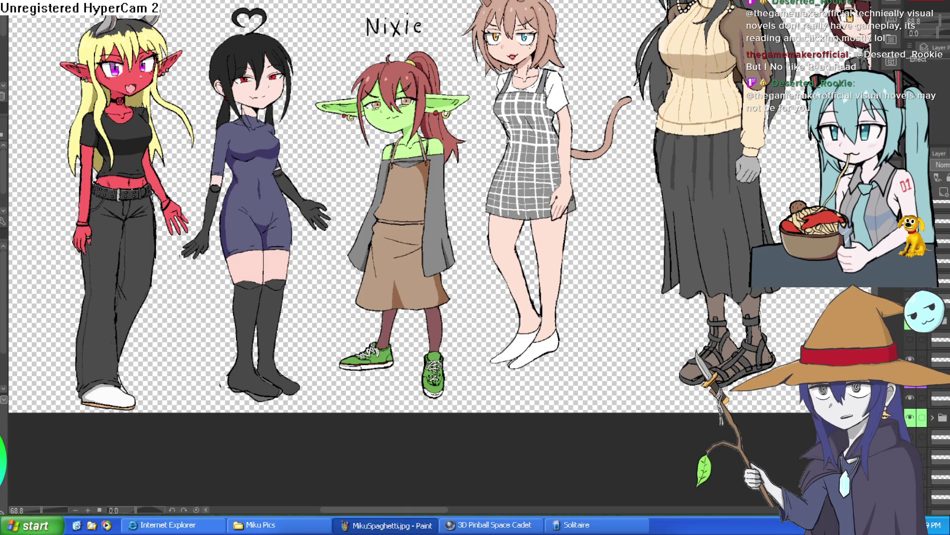
pyautogui.scroll(-2, 931, 421)
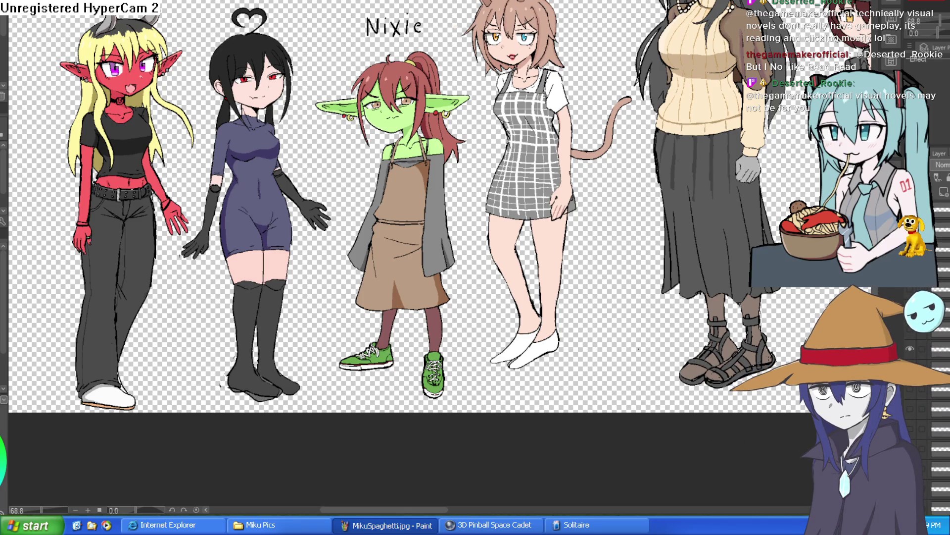
pyautogui.scroll(2, 930, 396)
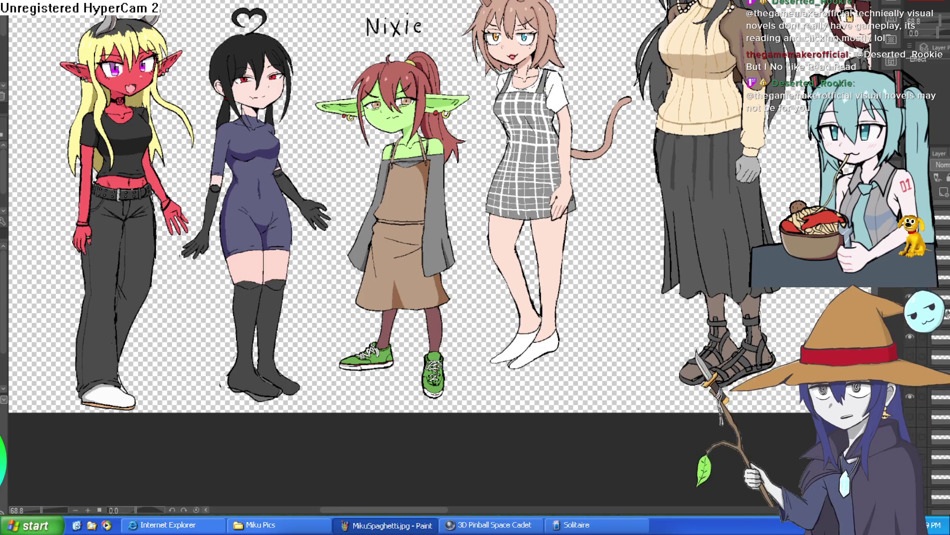
pyautogui.scroll(2, 930, 421)
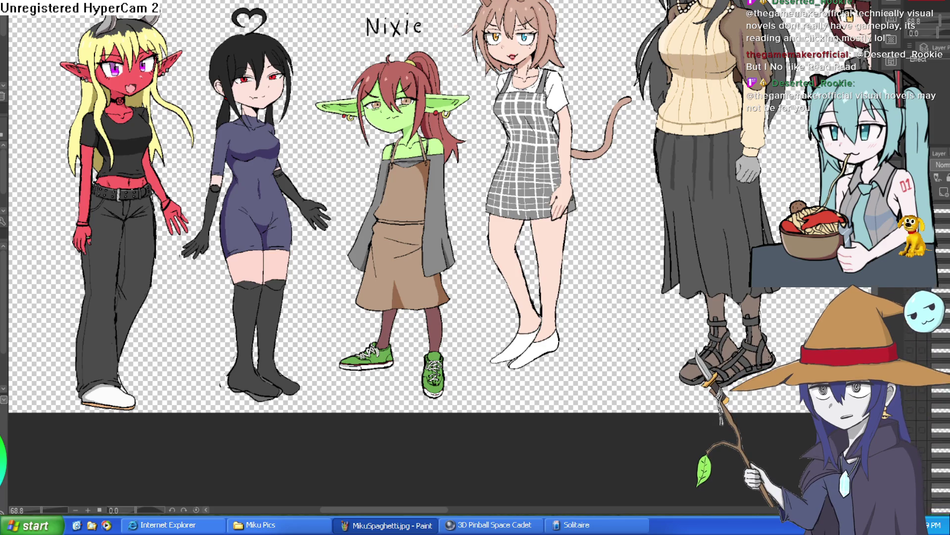
pyautogui.scroll(1, 930, 396)
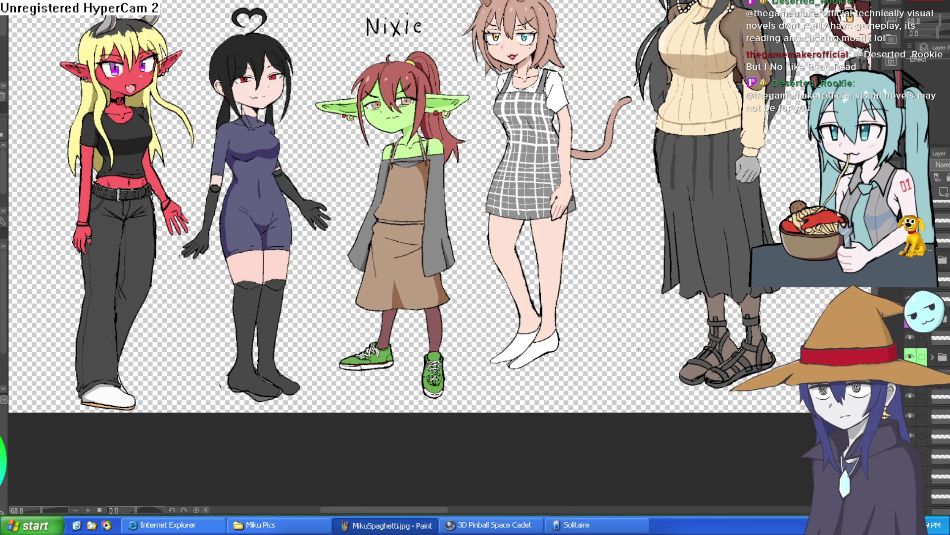
pyautogui.scroll(-1, 921, 396)
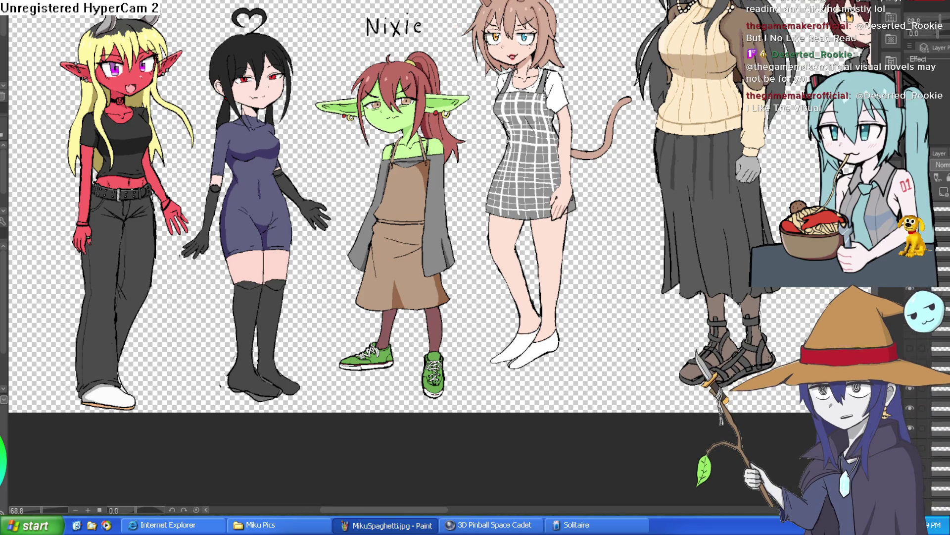
pyautogui.scroll(1, 921, 396)
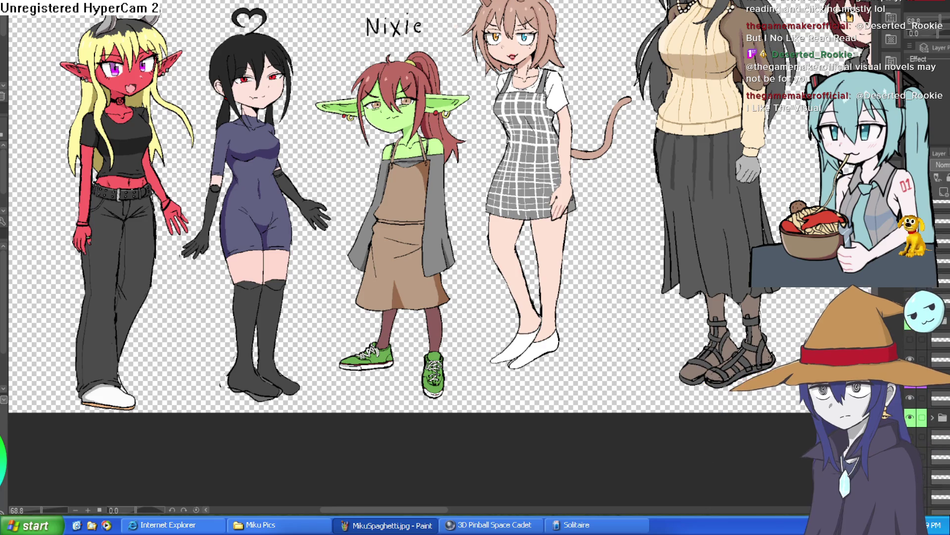
pyautogui.scroll(1, 921, 396)
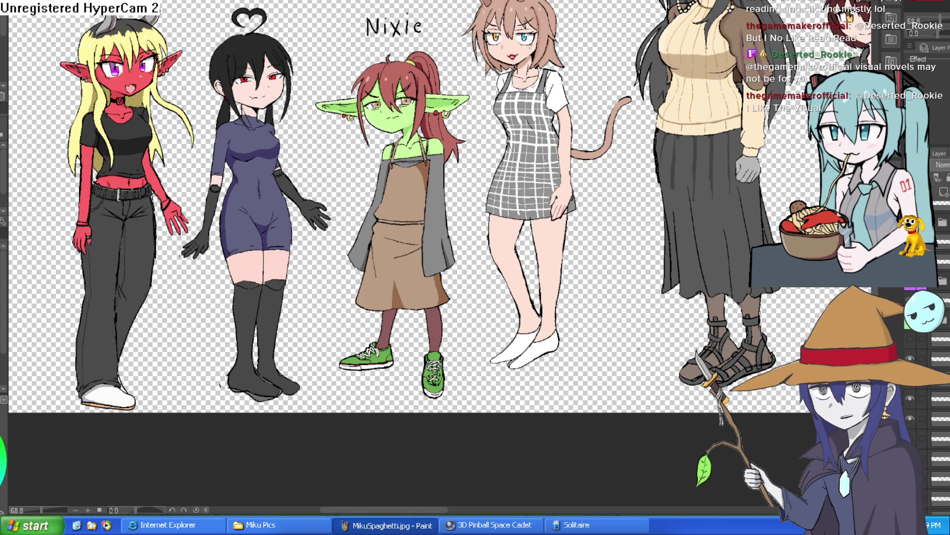
pyautogui.scroll(1, 921, 396)
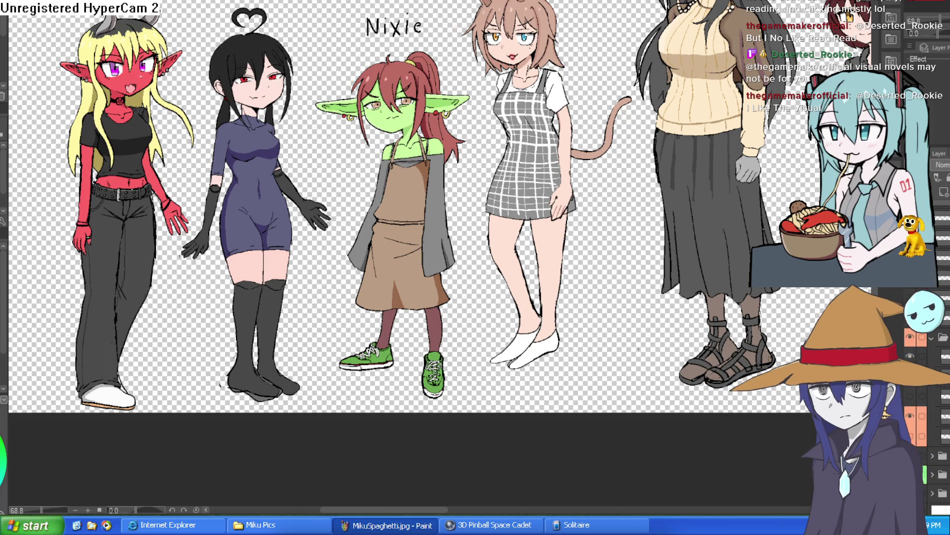
pyautogui.scroll(2, 440, 238)
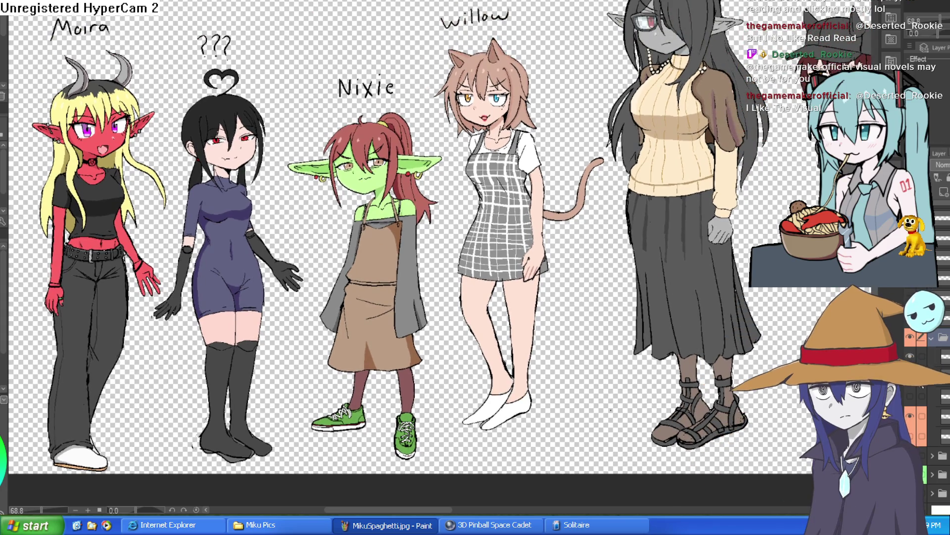
# Zoom in twice with the zoom tool on the cat-eared Willow beside Nixie.
pyautogui.click(909, 355)
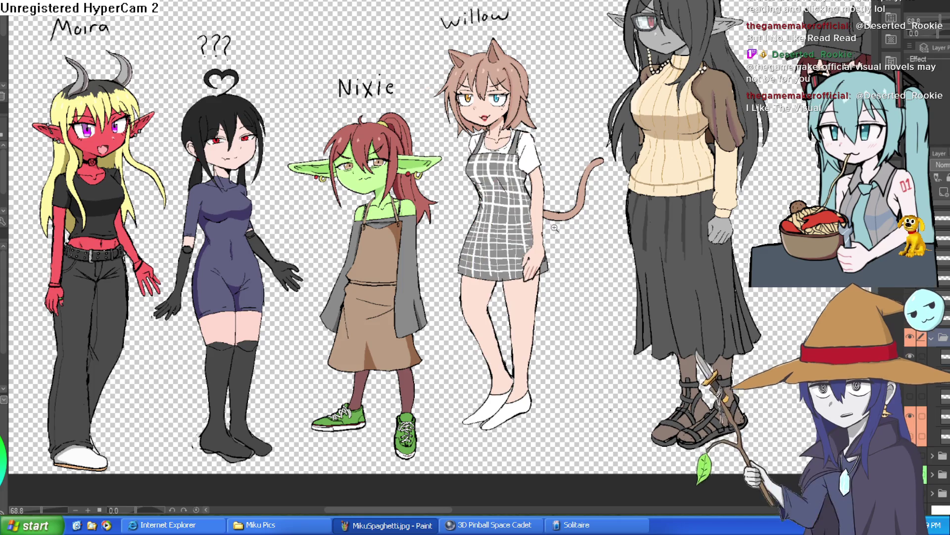
pyautogui.click(554, 227)
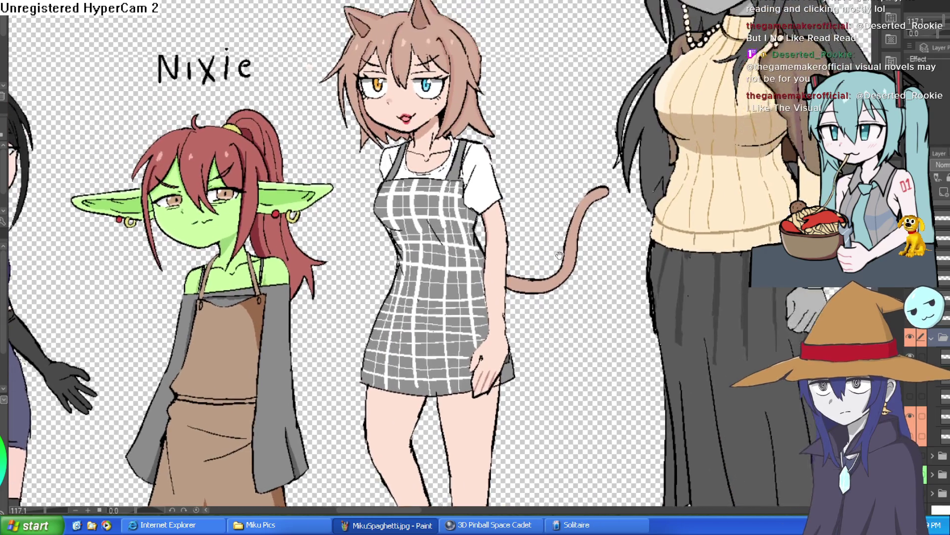
pyautogui.click(546, 217)
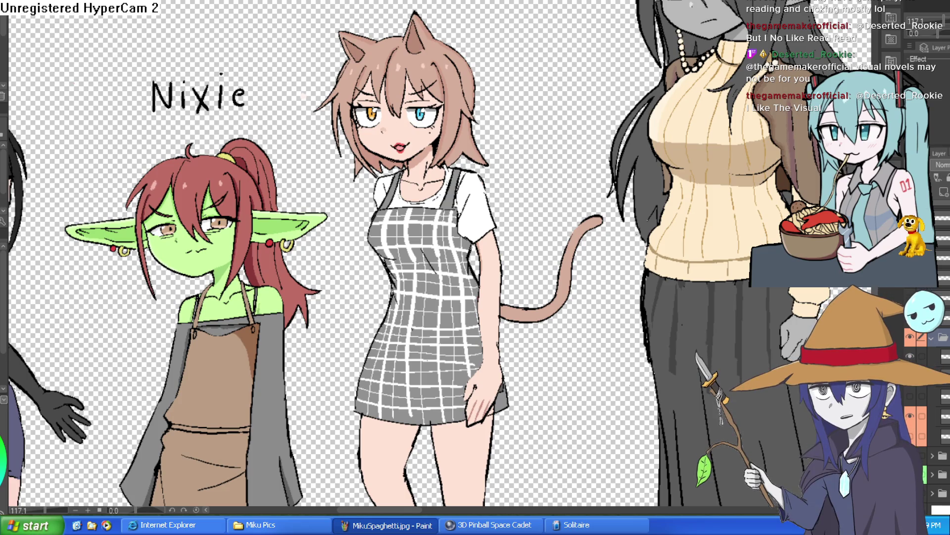
pyautogui.hotkey('alt', 'Tab')
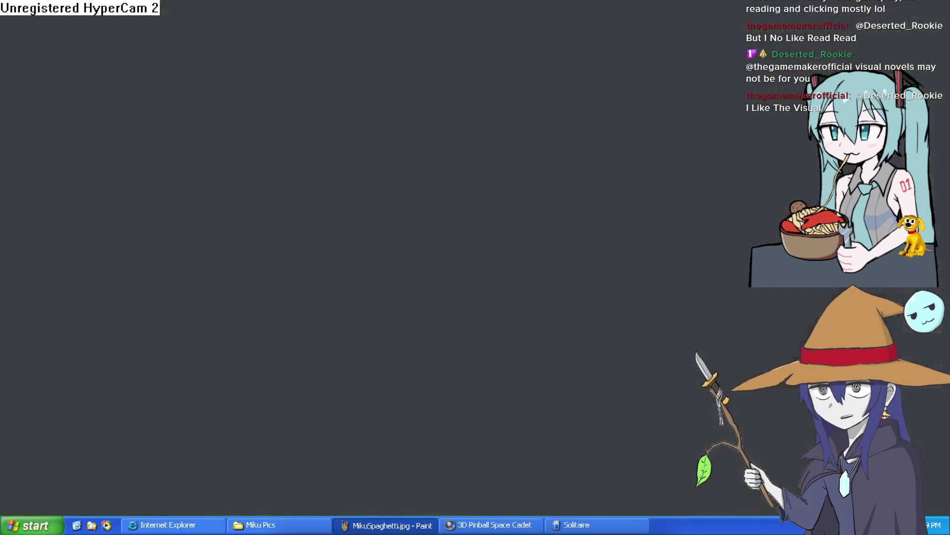
# In the Nixie room layout, shift the goblin sprite and the red horned Moira further right.
pyautogui.moveTo(414, 439)
pyautogui.mouseDown()
pyautogui.moveTo(600, 242)
pyautogui.moveTo(530, 417)
pyautogui.mouseUp()
pyautogui.moveTo(634, 198); pyautogui.dragTo(797, 198)
pyautogui.scroll(5, 665, 144)
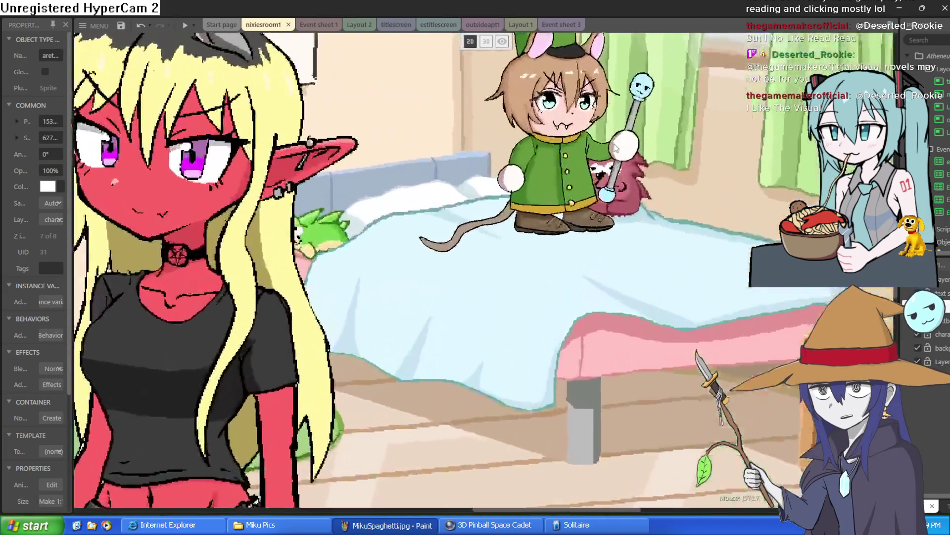
pyautogui.scroll(-5, 701, 233)
pyautogui.scroll(3, 701, 233)
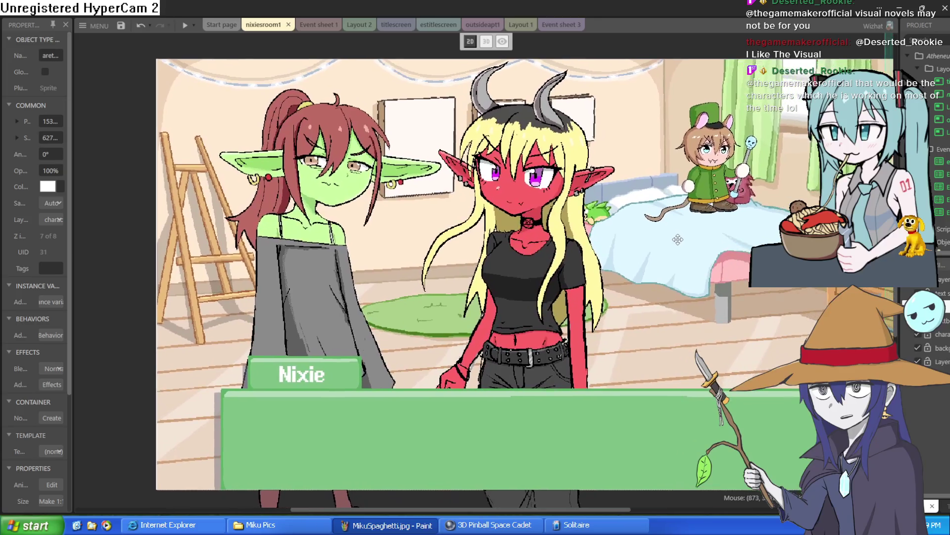
pyautogui.moveTo(574, 258); pyautogui.dragTo(878, 262)
pyautogui.click(940, 293)
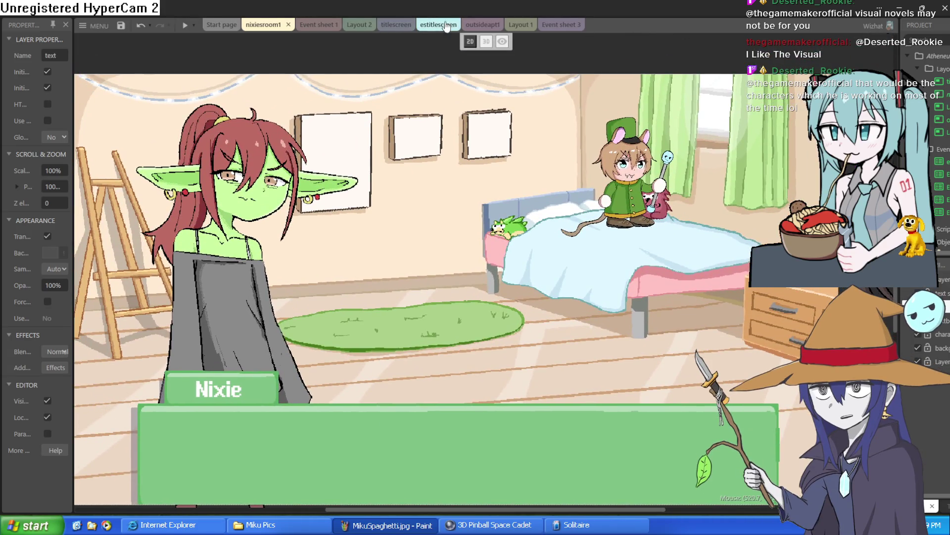
# In outsideapt1, move thrall right and add the vinny, tony and ziti sprites.
pyautogui.click(474, 25)
pyautogui.click(641, 290)
pyautogui.moveTo(641, 290)
pyautogui.mouseDown()
pyautogui.moveTo(837, 277)
pyautogui.moveTo(866, 263)
pyautogui.mouseUp()
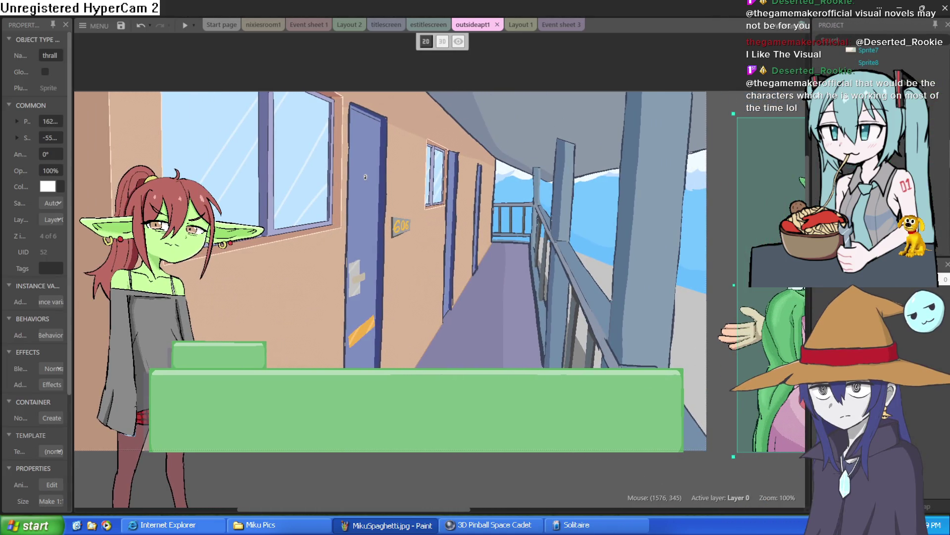
pyautogui.moveTo(871, 87)
pyautogui.mouseDown()
pyautogui.moveTo(458, 292)
pyautogui.moveTo(507, 259)
pyautogui.moveTo(542, 277)
pyautogui.moveTo(596, 266)
pyautogui.mouseUp()
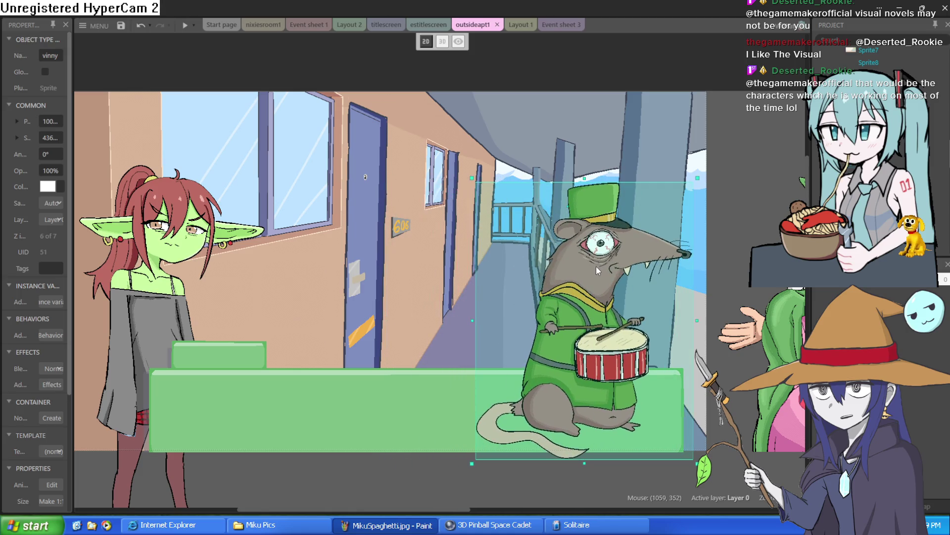
pyautogui.moveTo(871, 99); pyautogui.dragTo(712, 230)
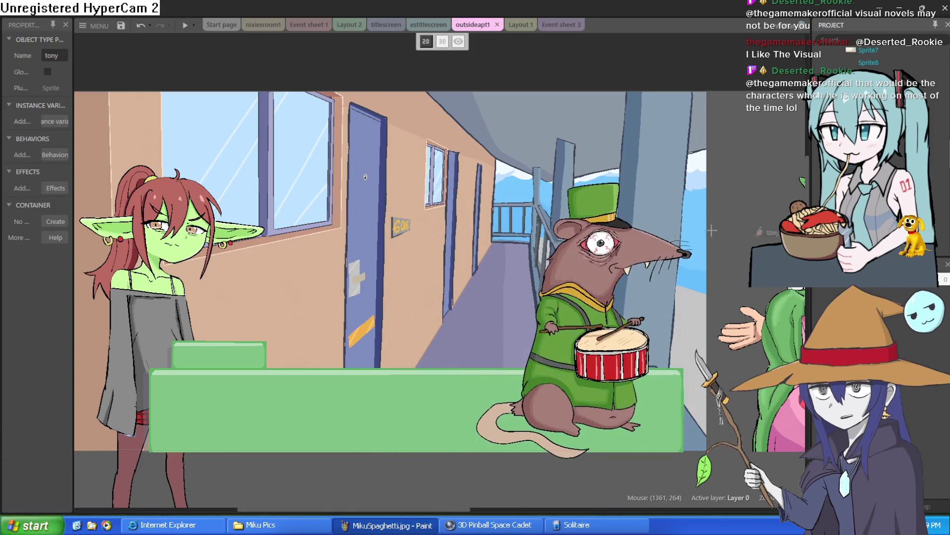
pyautogui.moveTo(469, 300)
pyautogui.mouseDown()
pyautogui.moveTo(342, 410)
pyautogui.moveTo(436, 272)
pyautogui.moveTo(510, 283)
pyautogui.moveTo(520, 272)
pyautogui.mouseUp()
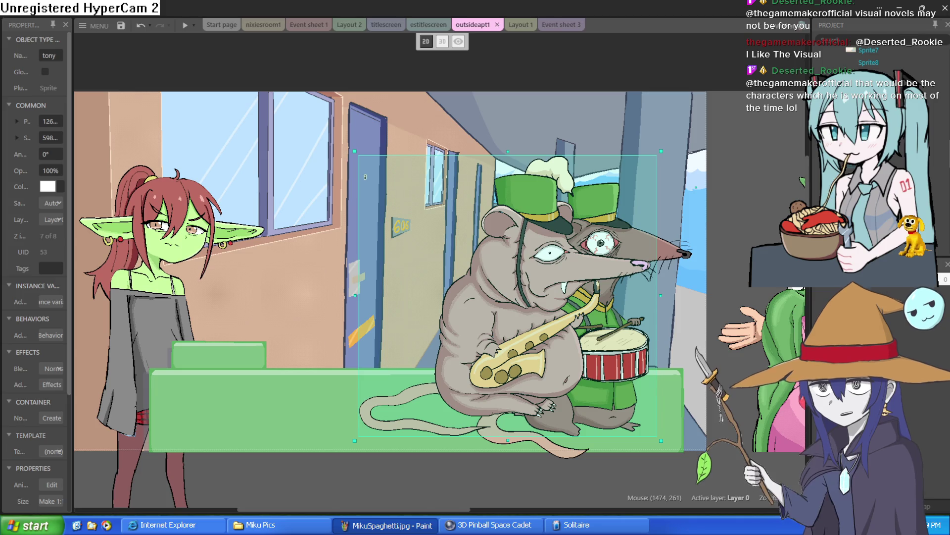
pyautogui.moveTo(872, 99)
pyautogui.mouseDown()
pyautogui.moveTo(643, 248)
pyautogui.moveTo(416, 314)
pyautogui.mouseUp()
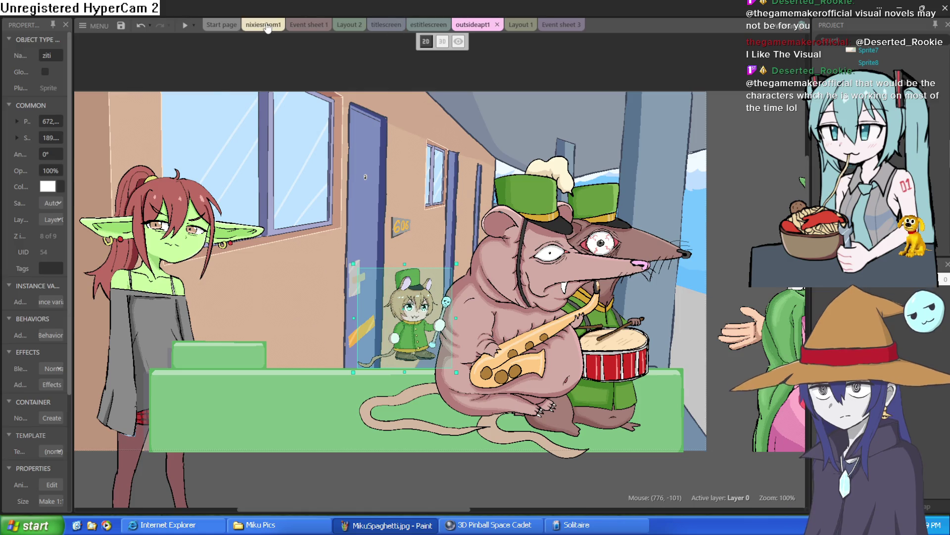
# Nudge ziti slightly left on the bed in nixiesroom1, then bring up Event sheet 3.
pyautogui.click(264, 24)
pyautogui.moveTo(584, 217)
pyautogui.mouseDown()
pyautogui.moveTo(584, 153)
pyautogui.moveTo(584, 220)
pyautogui.moveTo(584, 168)
pyautogui.moveTo(579, 209)
pyautogui.mouseUp()
pyautogui.scroll(-2, 272, 239)
pyautogui.hscroll(-4, 272, 240)
pyautogui.moveTo(682, 164)
pyautogui.mouseDown()
pyautogui.moveTo(679, 136)
pyautogui.moveTo(688, 180)
pyautogui.moveTo(692, 149)
pyautogui.moveTo(693, 157)
pyautogui.mouseUp()
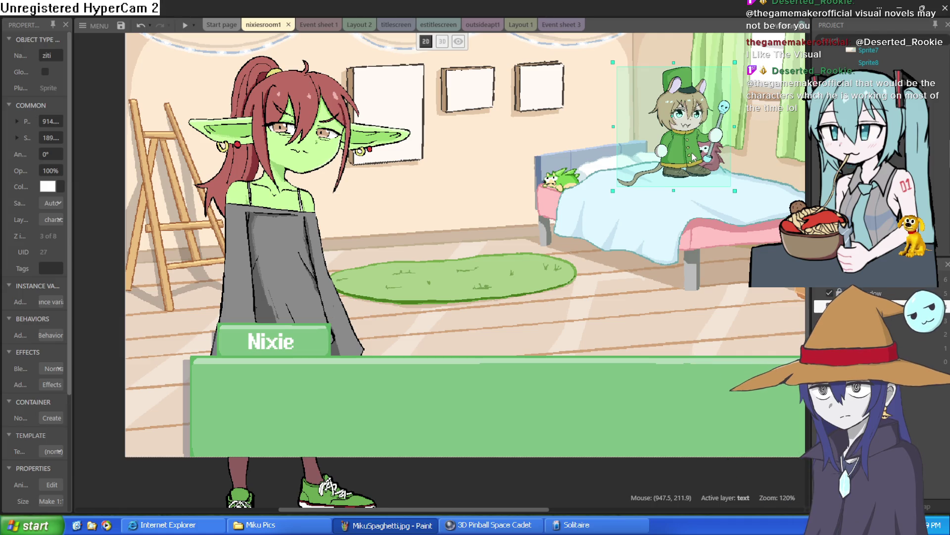
pyautogui.hscroll(1, 640, 248)
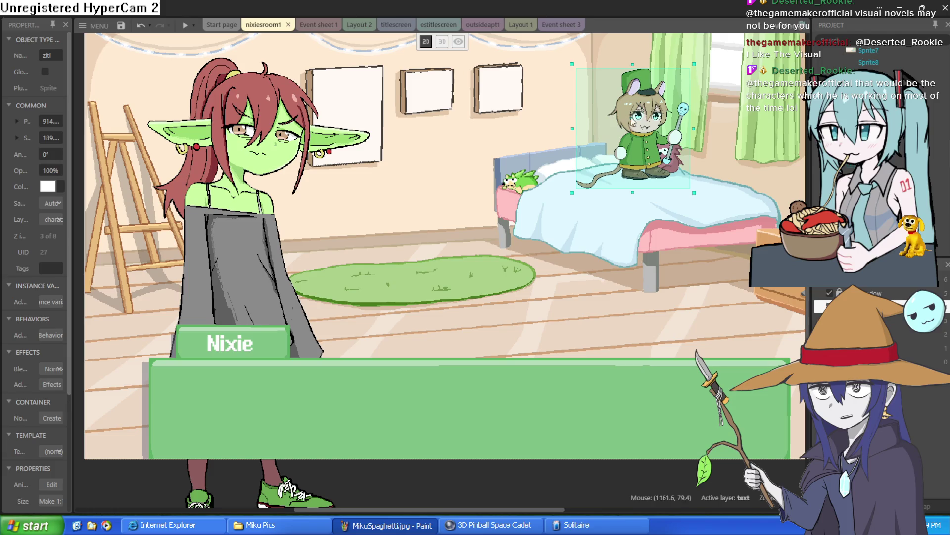
pyautogui.moveTo(575, 119); pyautogui.dragTo(564, 144)
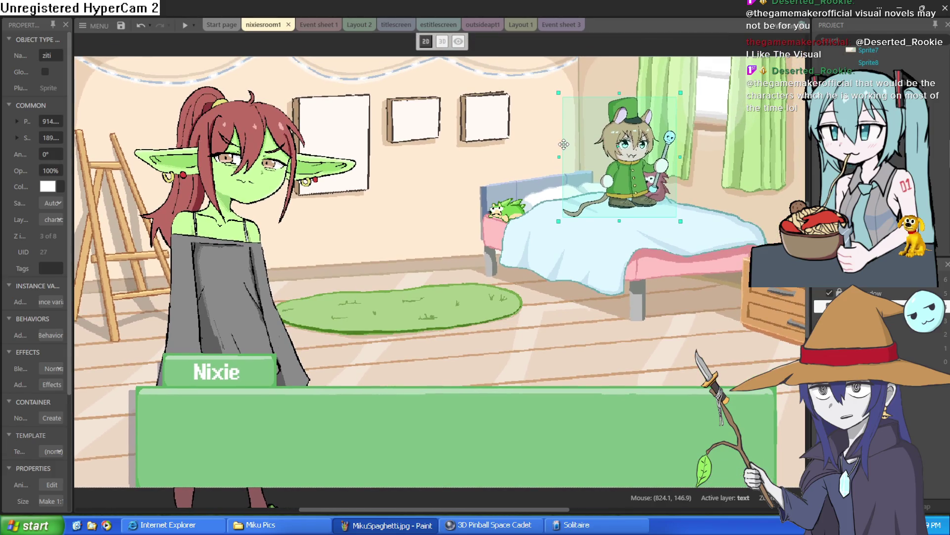
pyautogui.moveTo(623, 173)
pyautogui.mouseDown()
pyautogui.moveTo(613, 133)
pyautogui.moveTo(622, 175)
pyautogui.mouseUp()
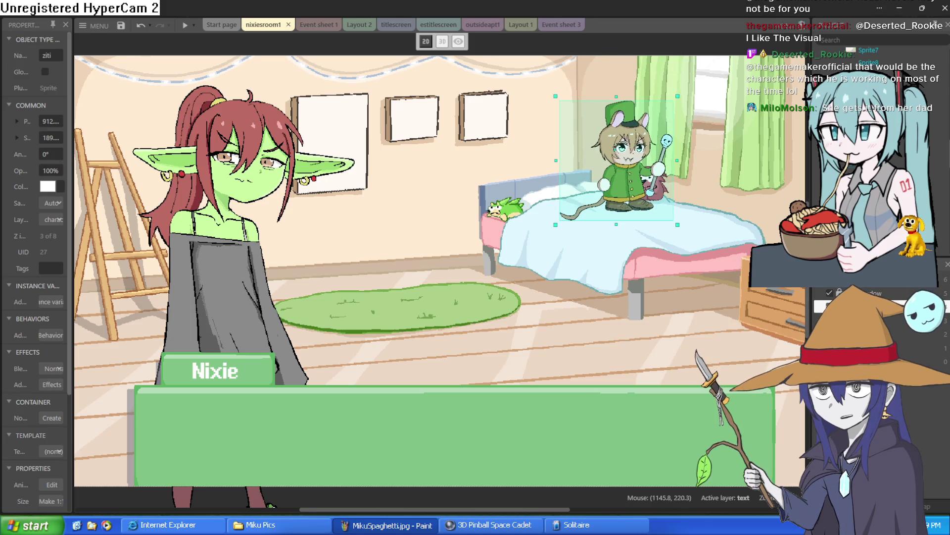
pyautogui.moveTo(626, 184)
pyautogui.mouseDown()
pyautogui.moveTo(609, 175)
pyautogui.moveTo(605, 188)
pyautogui.moveTo(619, 174)
pyautogui.moveTo(618, 188)
pyautogui.mouseUp()
pyautogui.click(559, 24)
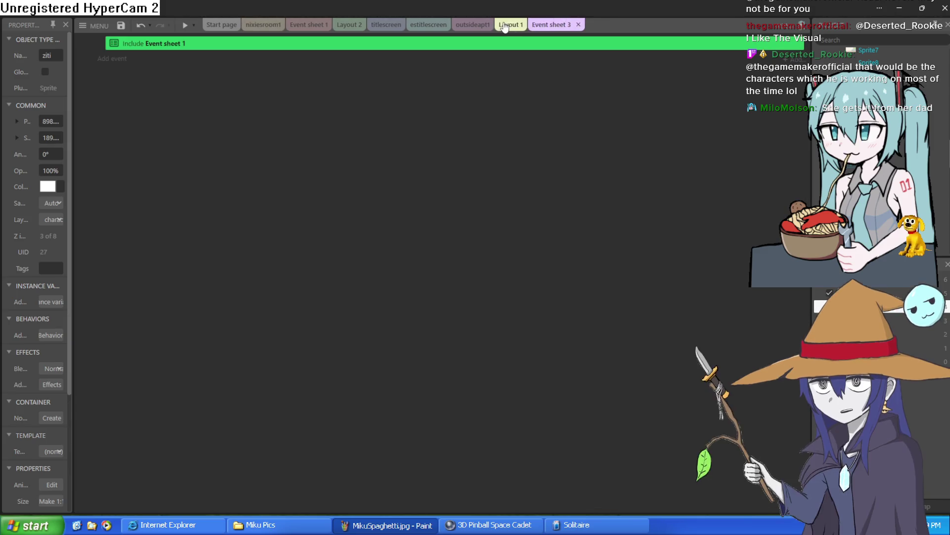
# Look through Layout 1, estitlescreen and outsideapt1, repositioning a sprite in outsideapt1.
pyautogui.click(505, 26)
pyautogui.click(428, 25)
pyautogui.click(473, 25)
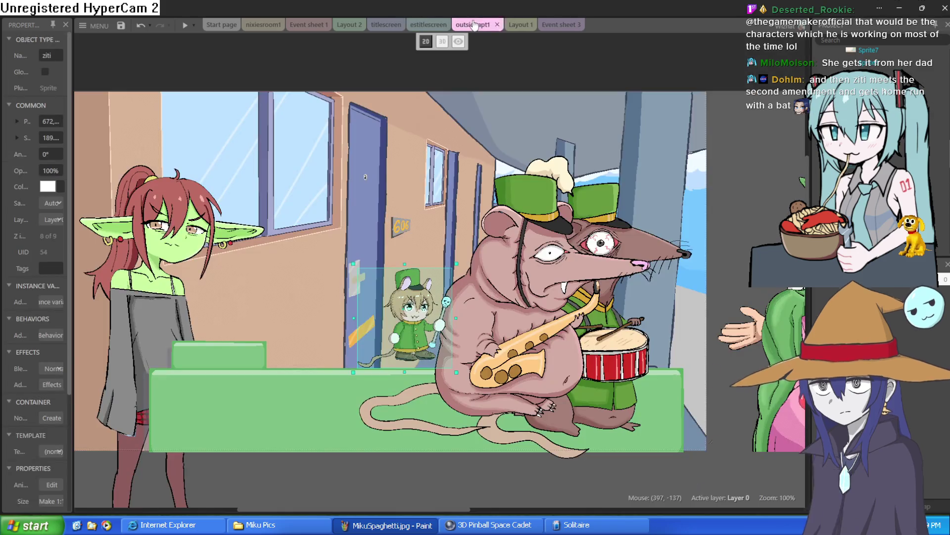
pyautogui.moveTo(523, 255)
pyautogui.mouseDown()
pyautogui.moveTo(801, 223)
pyautogui.moveTo(792, 203)
pyautogui.moveTo(706, 193)
pyautogui.moveTo(705, 30)
pyautogui.moveTo(708, 148)
pyautogui.mouseUp()
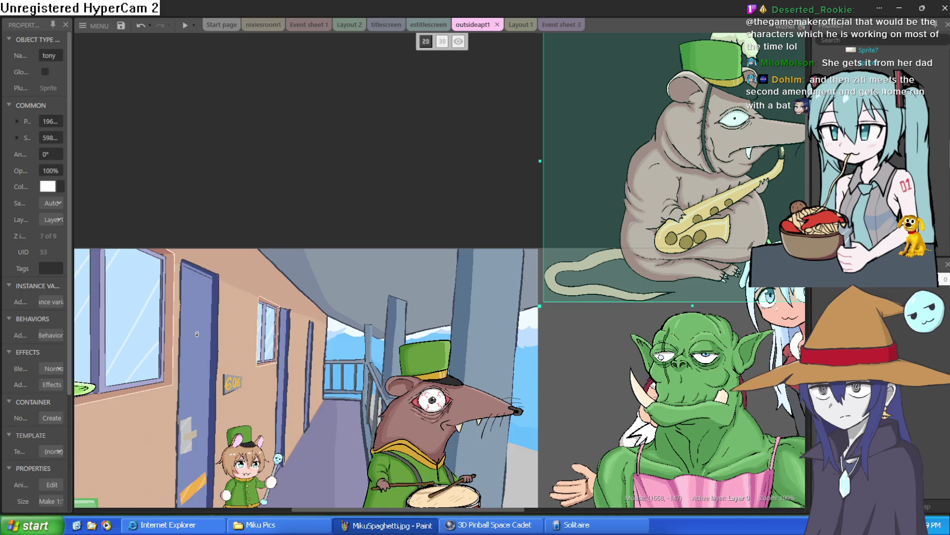
# Move Nixie to the right in the Layout 2 bus-stop scene and minimize Construct 3.
pyautogui.click(264, 25)
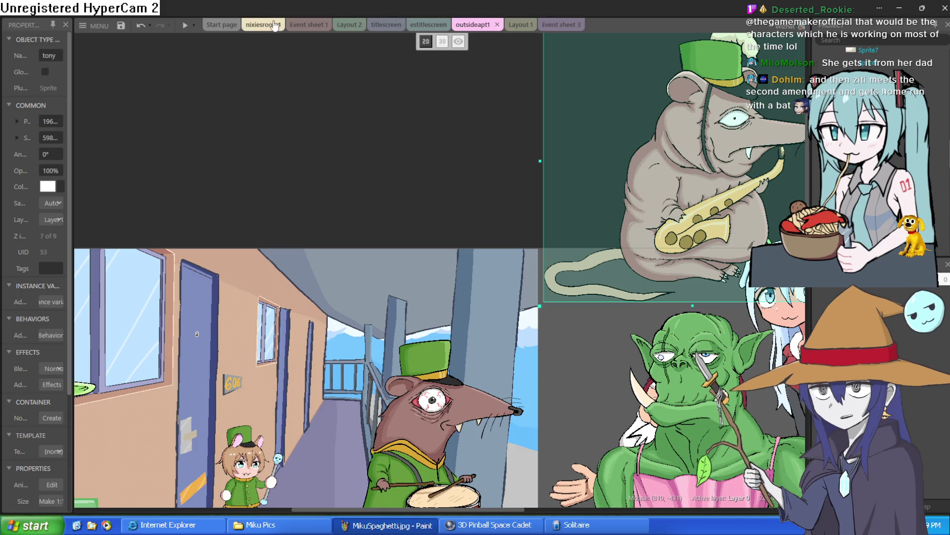
pyautogui.click(367, 25)
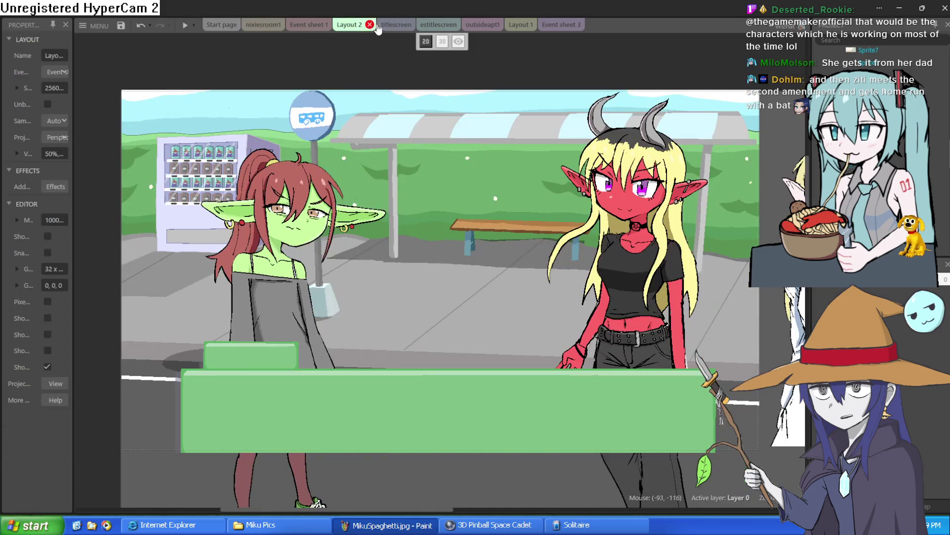
pyautogui.moveTo(313, 216); pyautogui.dragTo(395, 234)
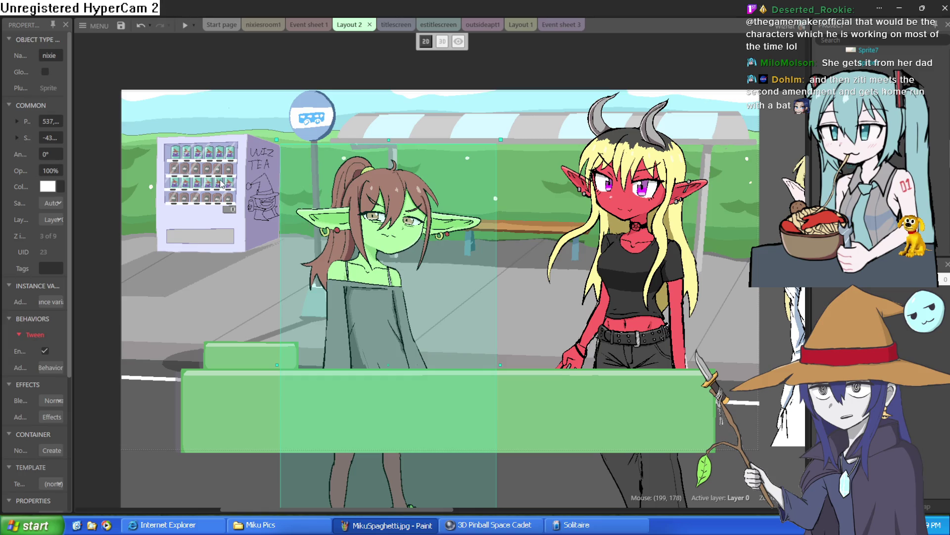
pyautogui.scroll(5, 211, 175)
pyautogui.scroll(-2, 210, 175)
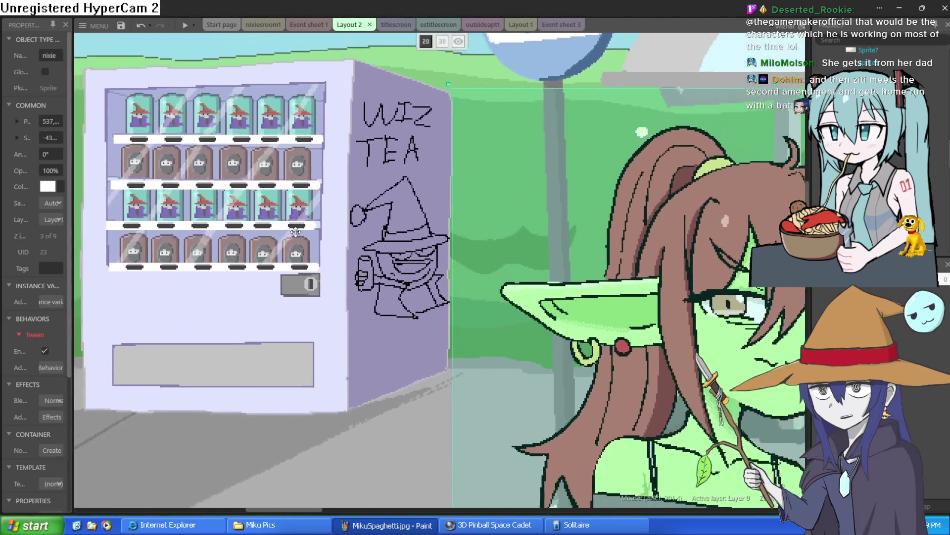
pyautogui.click(893, 8)
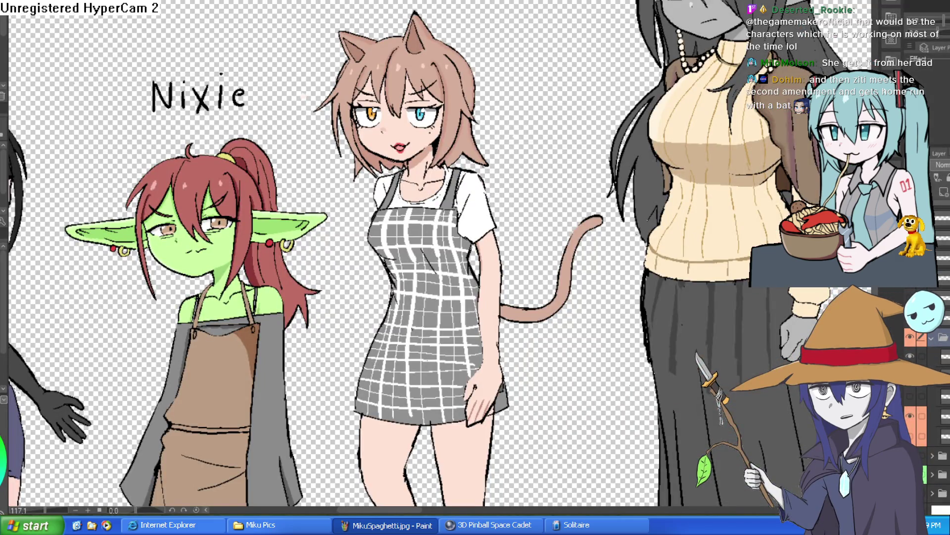
# Cycle through the open canvases, past the elf-girl sketch, to the perspective room sketch.
pyautogui.scroll(-5, 440, 257)
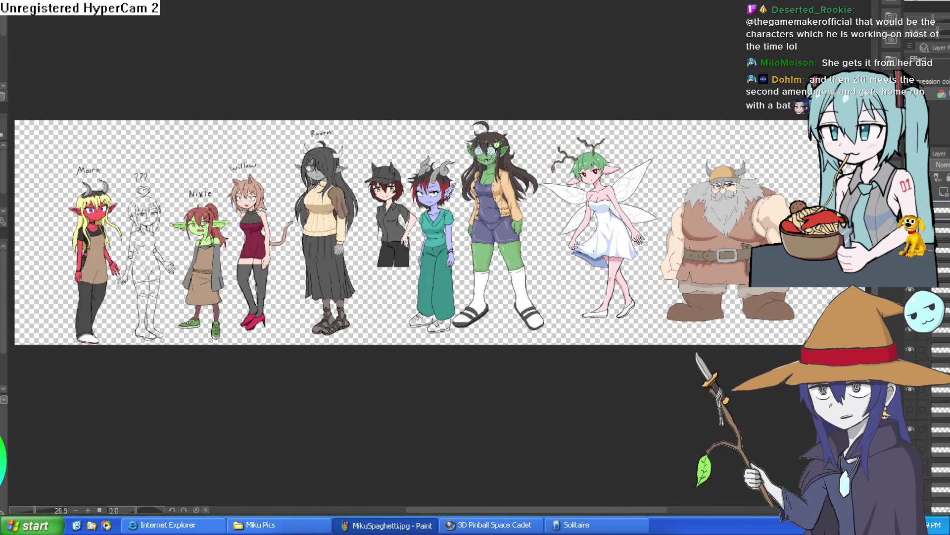
pyautogui.scroll(4, 440, 257)
pyautogui.hotkey('ctrl', 'Tab')
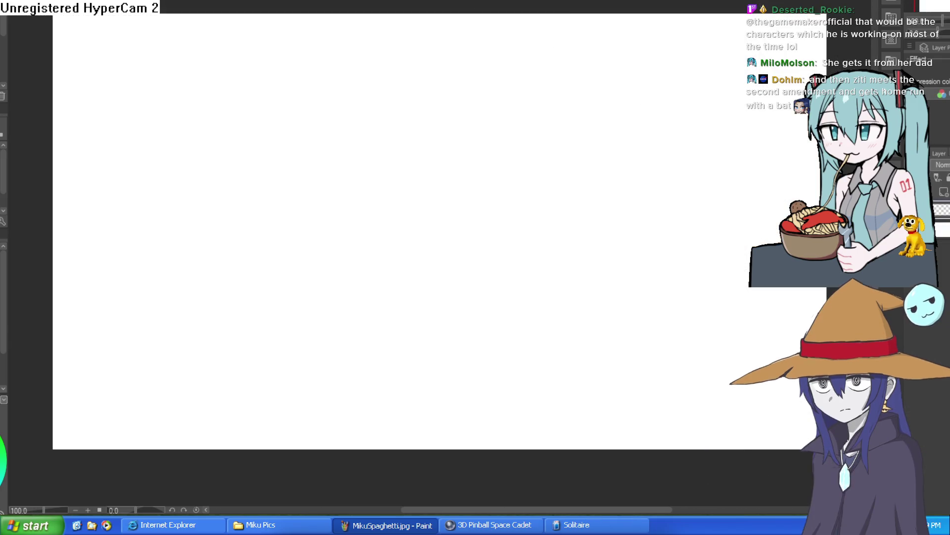
pyautogui.hotkey('ctrl', 'Tab')
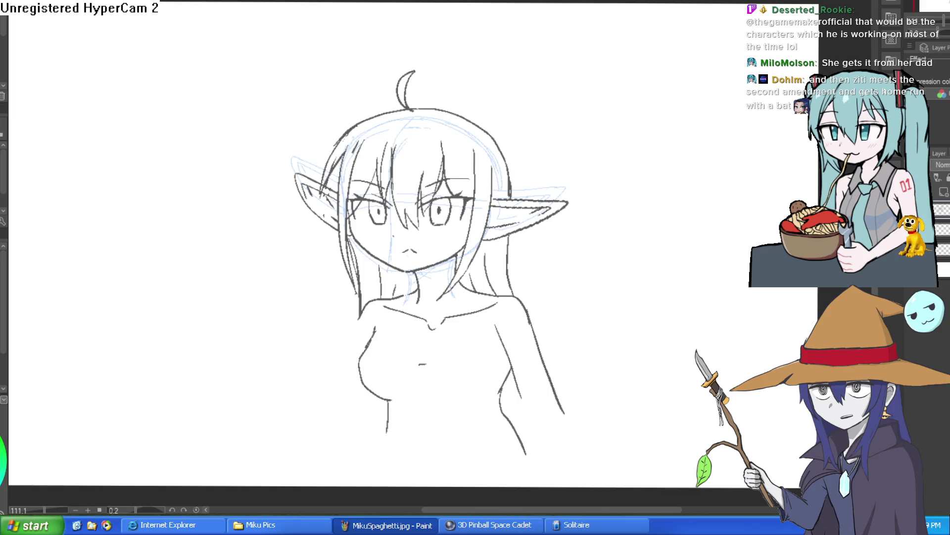
pyautogui.hotkey('ctrl', 'Tab')
# Zoom and pan around the perspective box sketch to inspect it.
pyautogui.scroll(1, 583, 184)
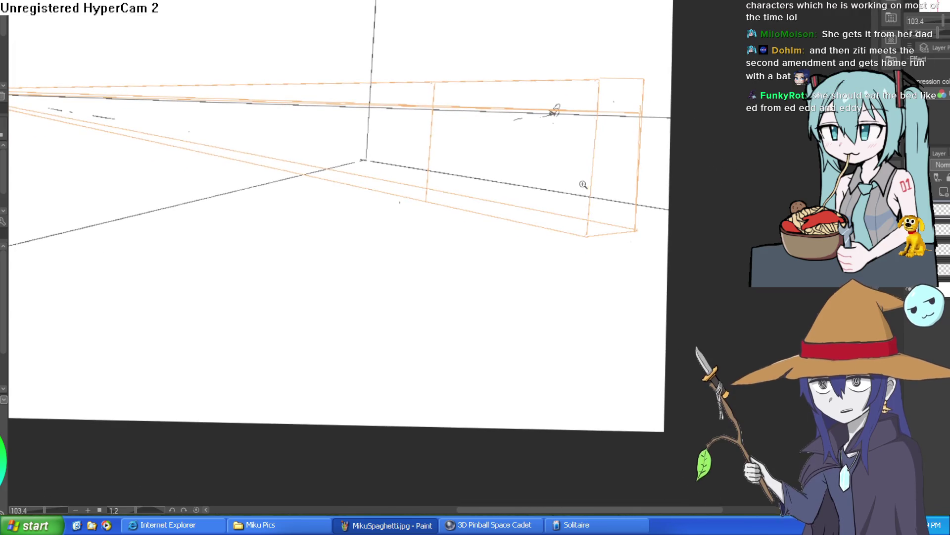
pyautogui.scroll(3, 583, 184)
pyautogui.scroll(3, 589, 266)
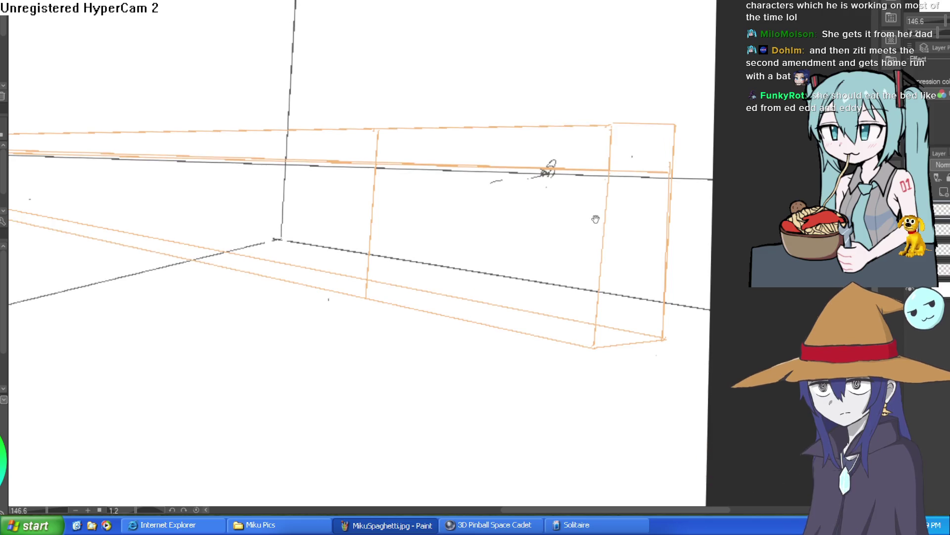
pyautogui.moveTo(609, 237); pyautogui.dragTo(603, 206)
pyautogui.scroll(-2, 603, 205)
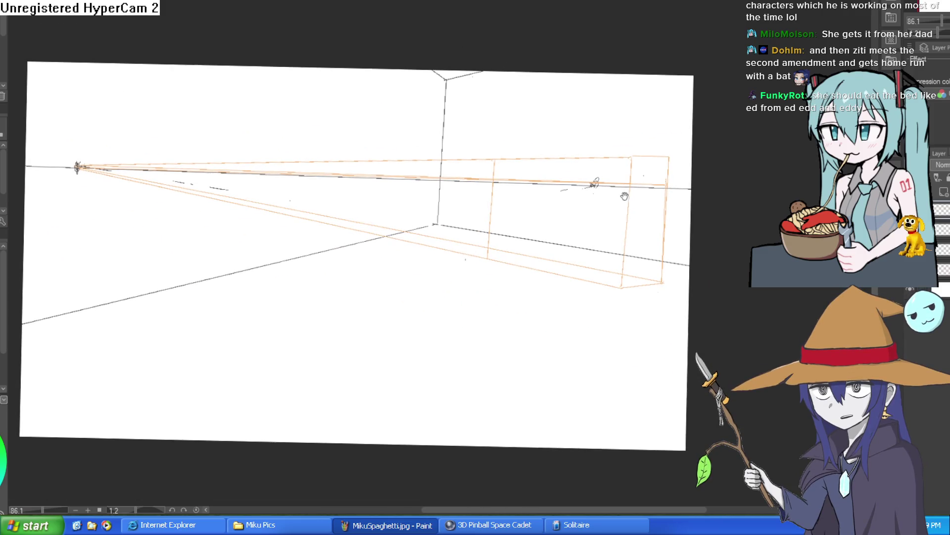
pyautogui.scroll(4, 586, 217)
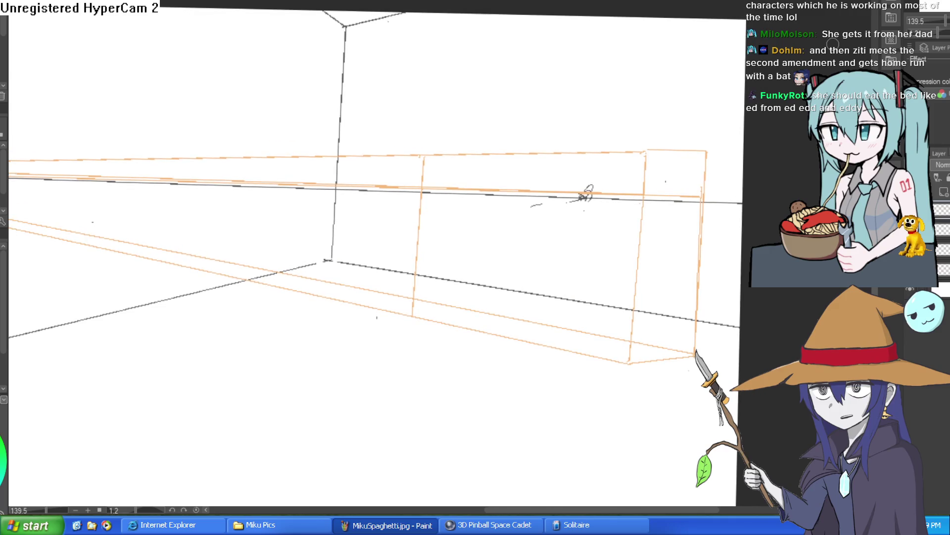
pyautogui.scroll(-2, 665, 181)
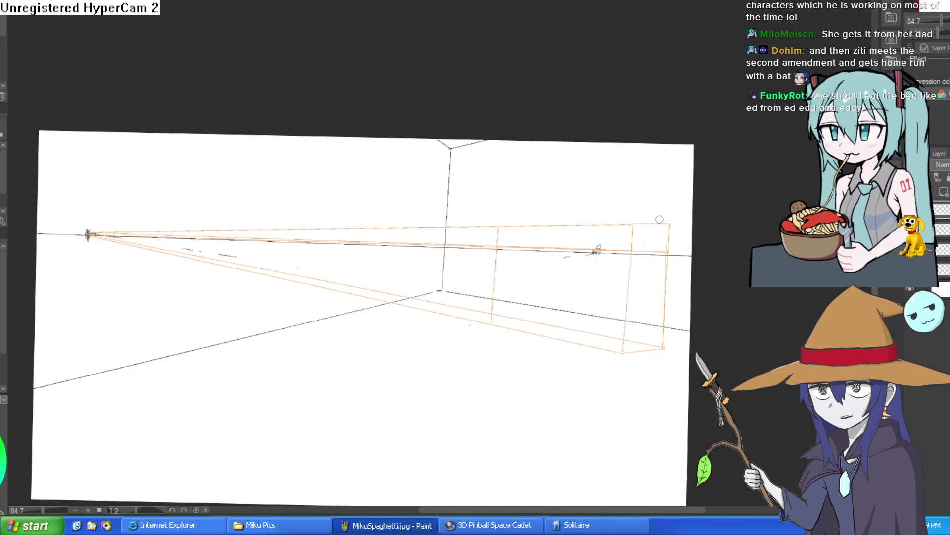
pyautogui.scroll(3, 659, 219)
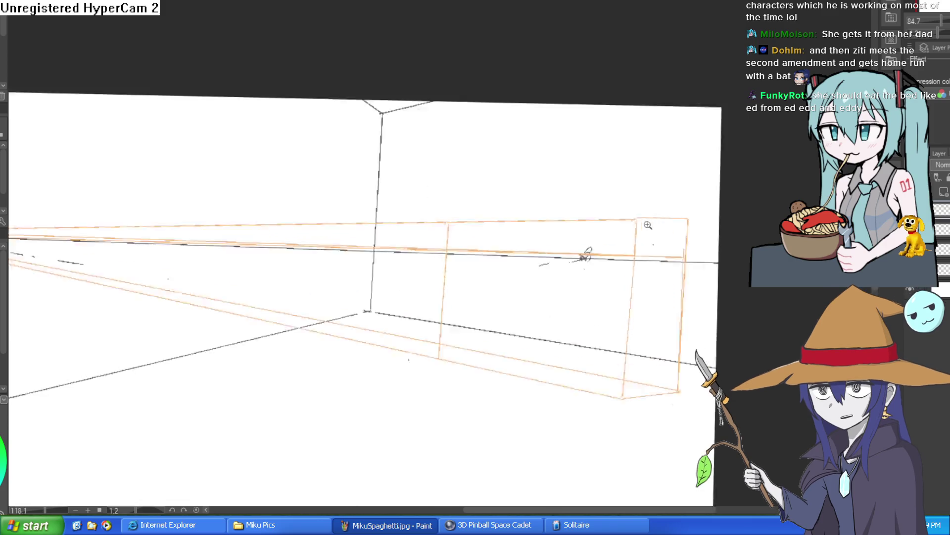
# Pan the perspective sketch toward the room corner and zoom out.
pyautogui.moveTo(685, 178); pyautogui.dragTo(668, 205)
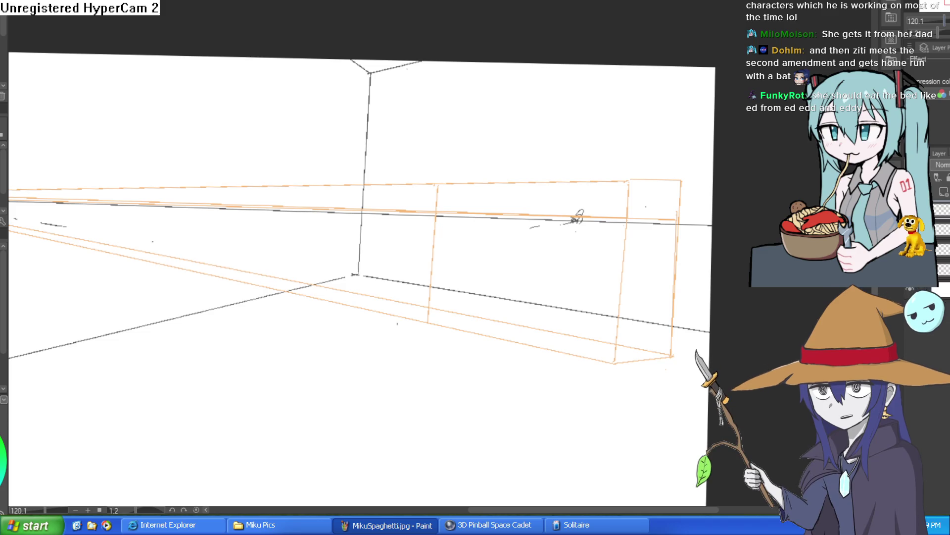
pyautogui.scroll(-3, 602, 204)
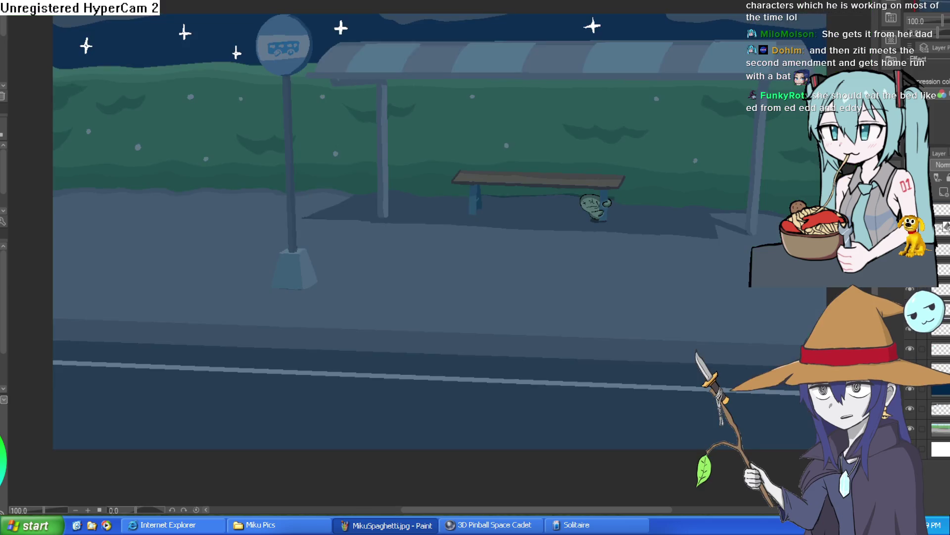
pyautogui.moveTo(596, 161); pyautogui.dragTo(533, 177)
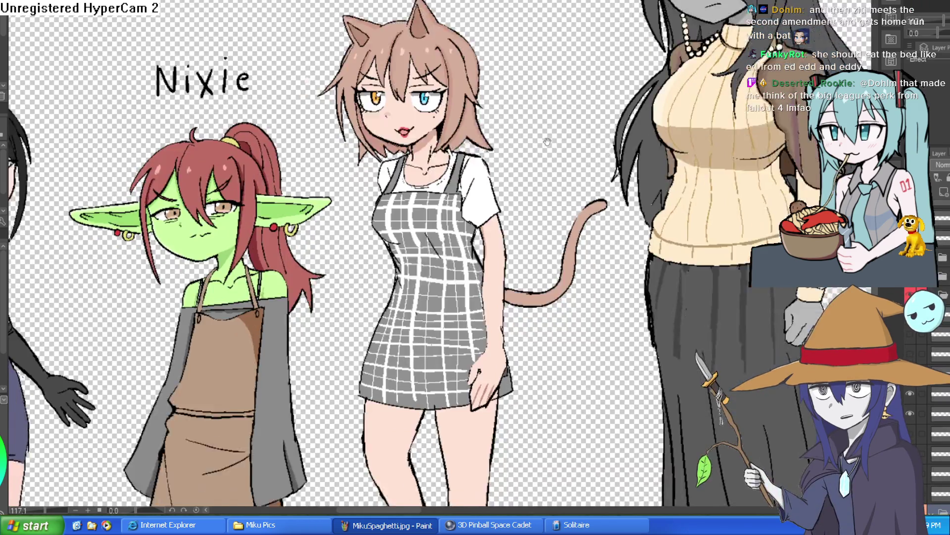
# Pan the lineup and toggle the cat-eared girl's shirt layer off and back on.
pyautogui.scroll(-3, 598, 123)
pyautogui.moveTo(598, 223)
pyautogui.mouseDown()
pyautogui.moveTo(598, 124)
pyautogui.moveTo(573, 165)
pyautogui.moveTo(590, 254)
pyautogui.mouseUp()
pyautogui.scroll(5, 542, 28)
pyautogui.scroll(1, 541, 29)
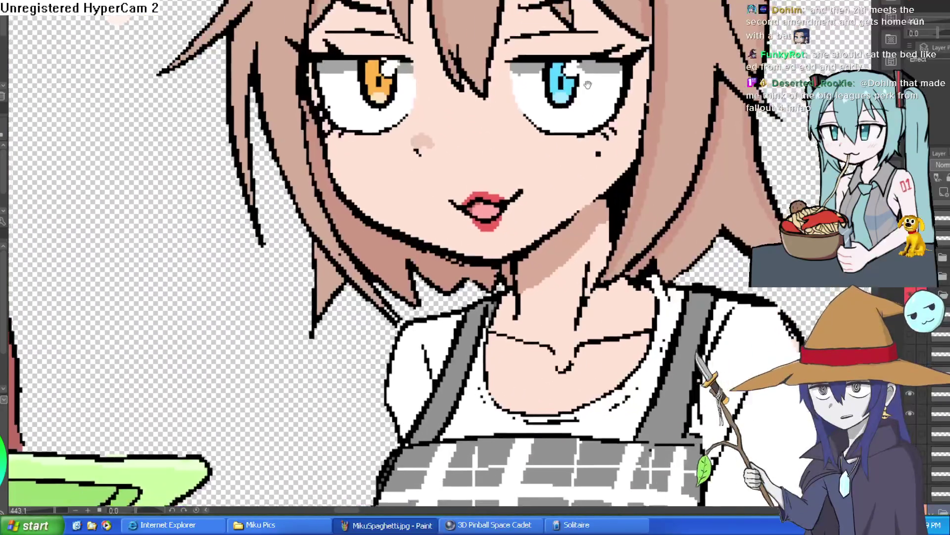
pyautogui.scroll(-1, 911, 359)
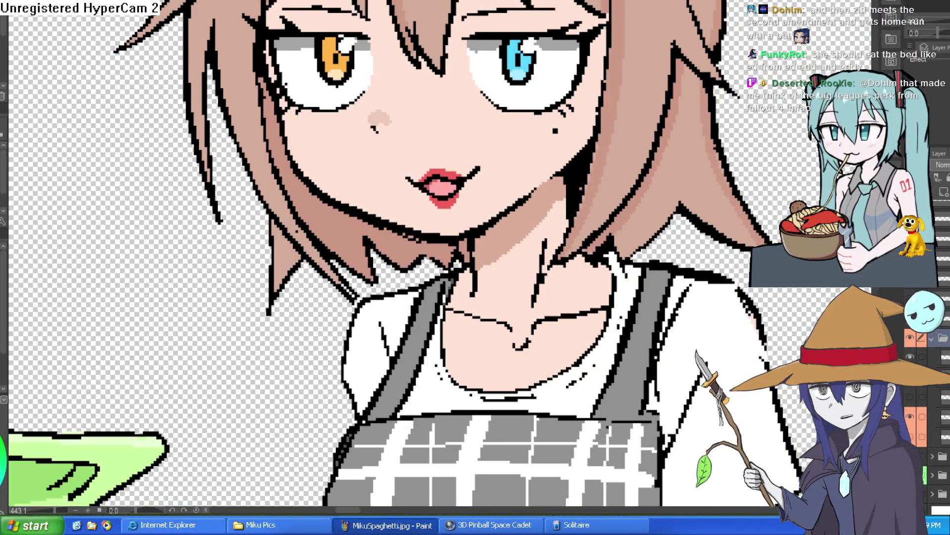
pyautogui.click(919, 388)
pyautogui.click(919, 389)
# Hide and restore the plaid dress layer, then return to Construct 3's bedroom layout.
pyautogui.scroll(-3, 632, 400)
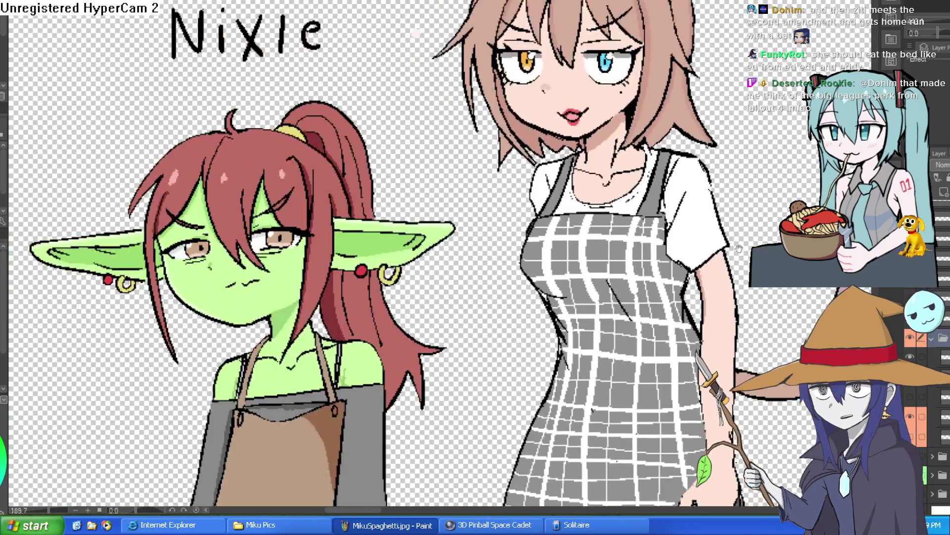
pyautogui.scroll(1, 632, 399)
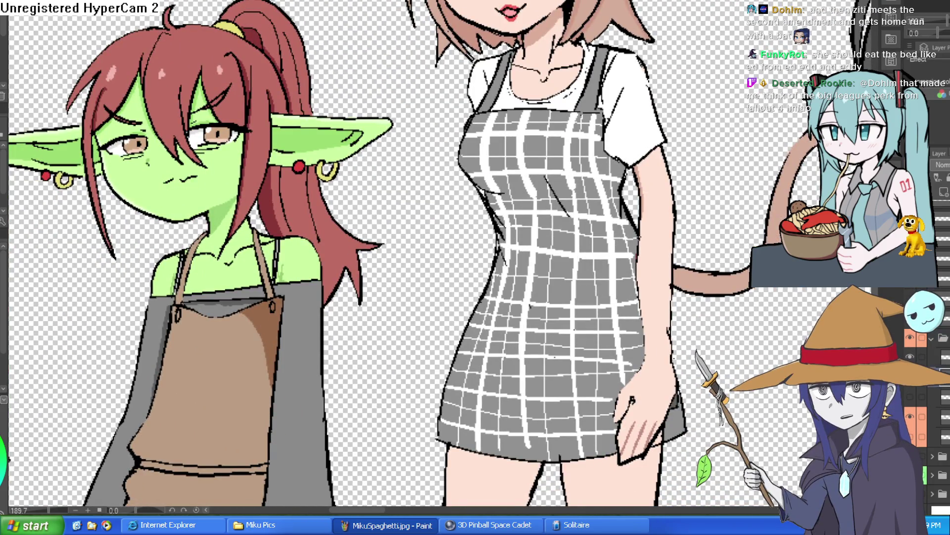
pyautogui.click(912, 388)
pyautogui.click(912, 387)
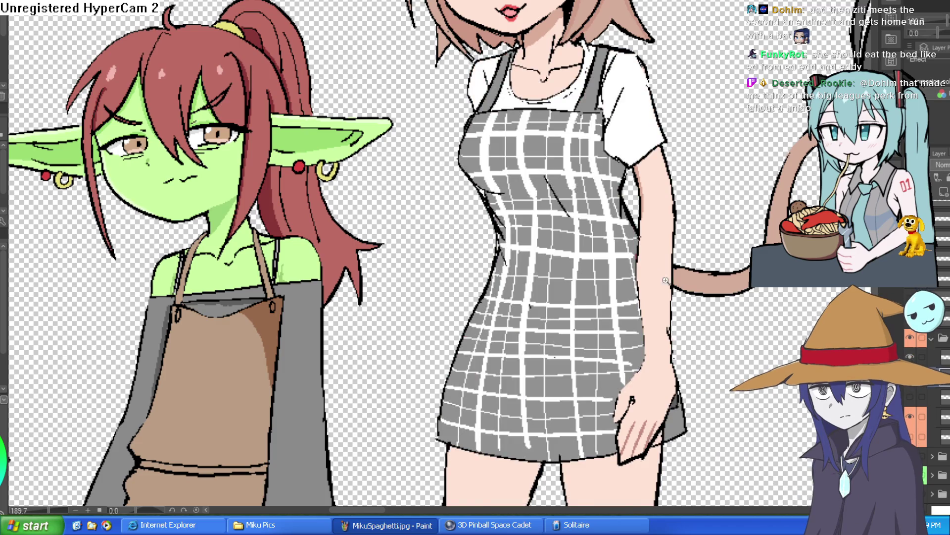
pyautogui.scroll(-3, 666, 280)
pyautogui.scroll(4, 658, 208)
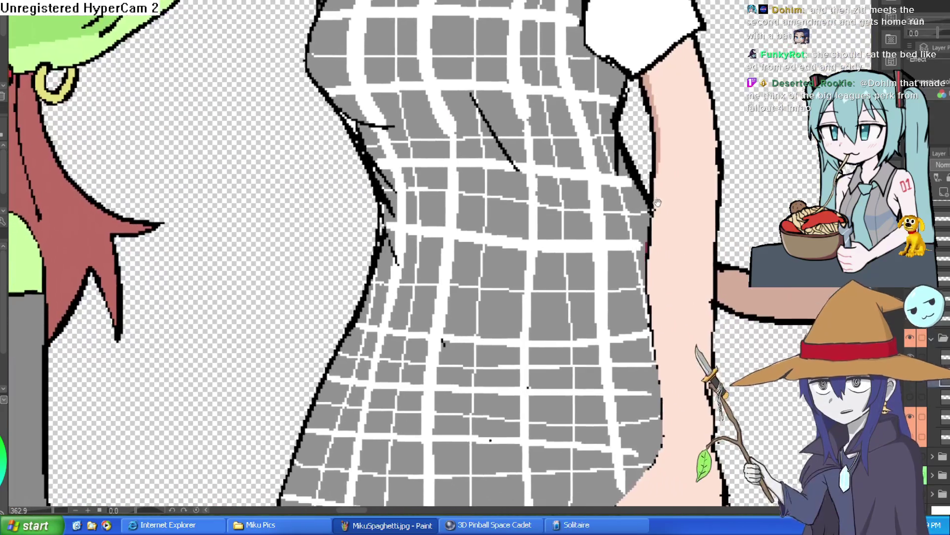
pyautogui.scroll(-5, 658, 203)
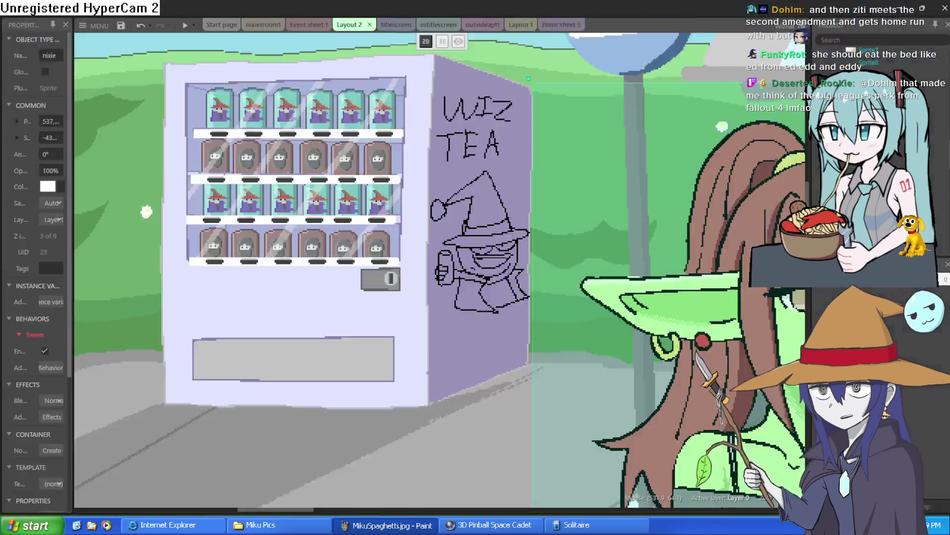
pyautogui.click(262, 24)
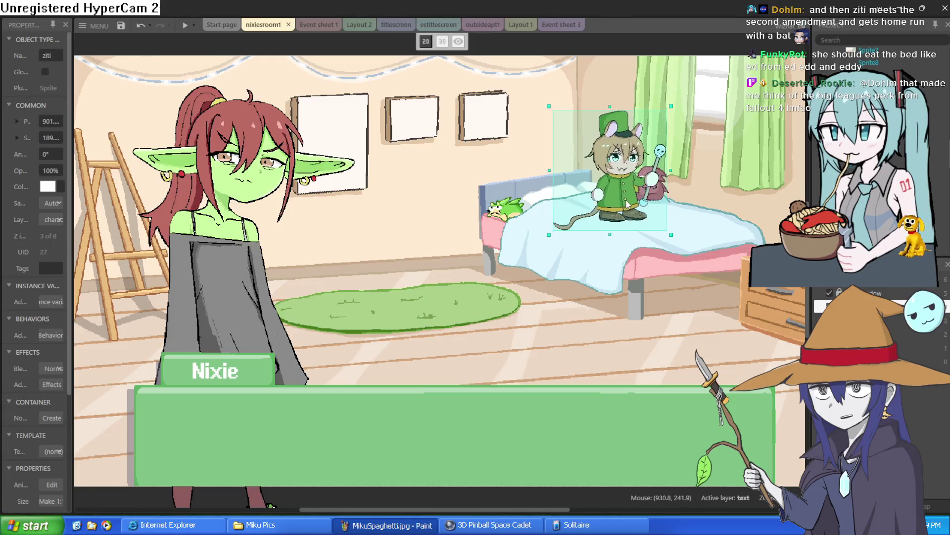
# Drop the ziti sprite down onto the bed and zoom around the scene.
pyautogui.moveTo(626, 177); pyautogui.dragTo(617, 232)
pyautogui.scroll(-3, 356, 138)
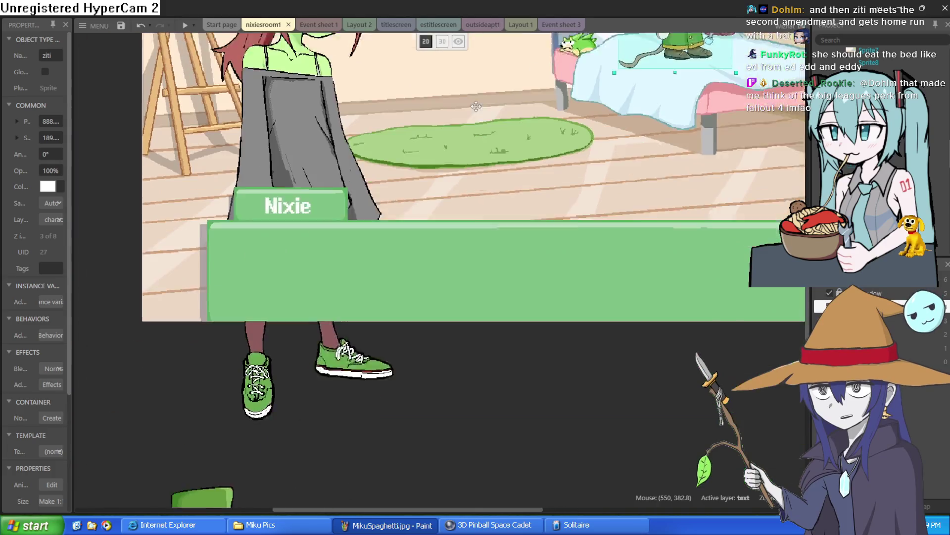
pyautogui.scroll(-5, 452, 298)
pyautogui.scroll(5, 373, 351)
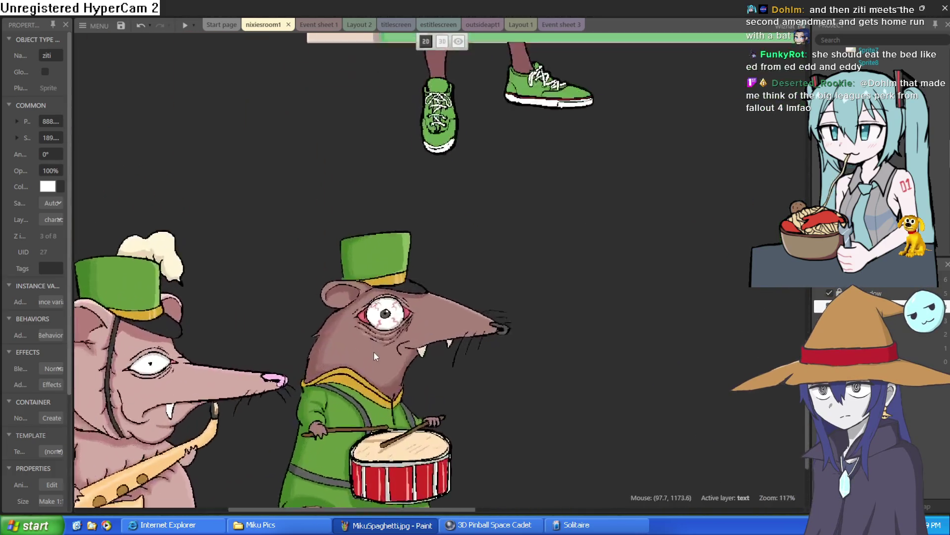
pyautogui.scroll(-2, 488, 152)
pyautogui.scroll(-3, 488, 152)
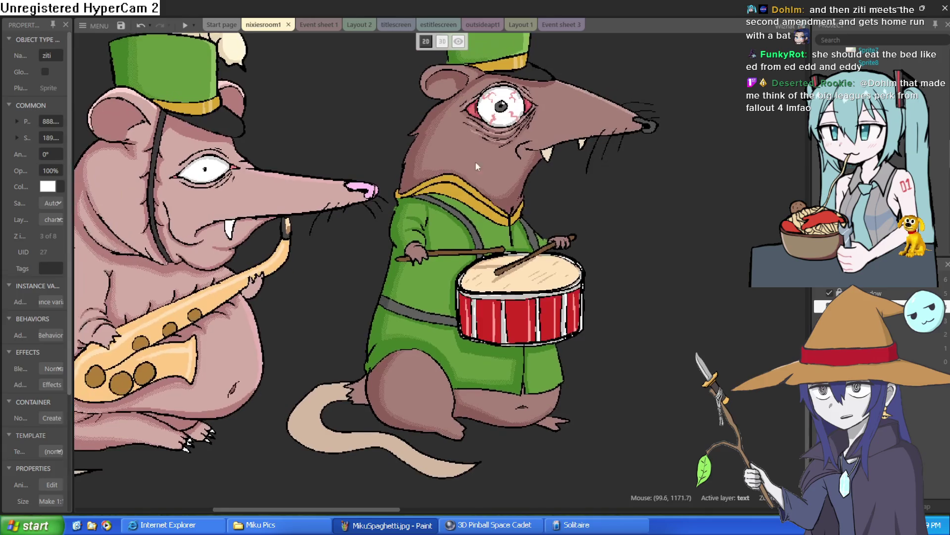
pyautogui.scroll(4, 653, 155)
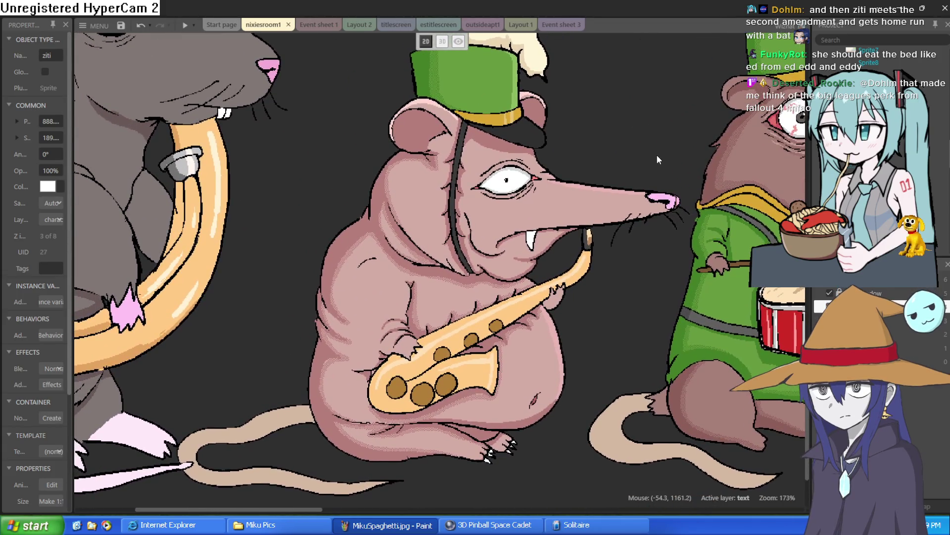
pyautogui.scroll(-1, 657, 154)
pyautogui.scroll(1, 639, 174)
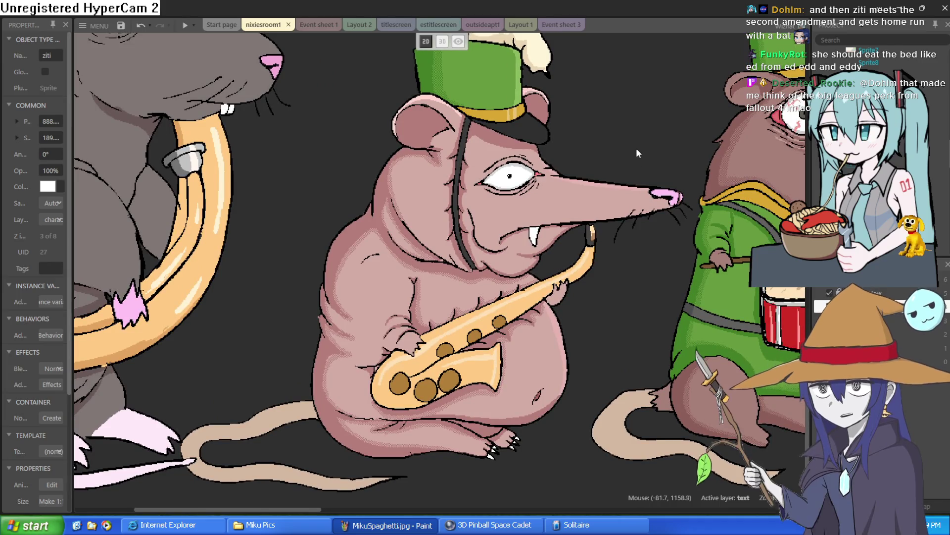
pyautogui.scroll(-1, 634, 154)
pyautogui.scroll(1, 602, 149)
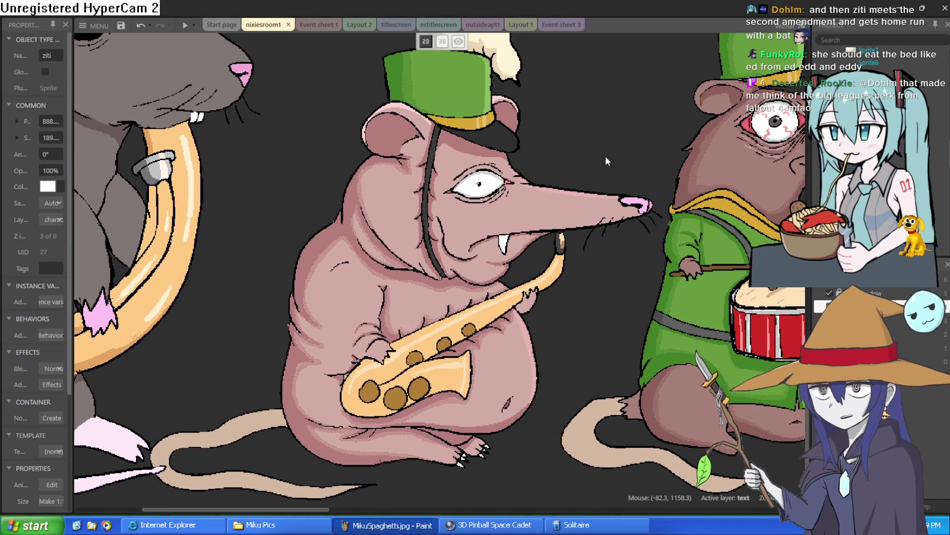
pyautogui.scroll(-1, 605, 161)
# Look over the rat band sprites, then drag ziti below the dialog box.
pyautogui.moveTo(552, 156)
pyautogui.mouseDown()
pyautogui.moveTo(628, 238)
pyautogui.moveTo(589, 172)
pyautogui.mouseUp()
pyautogui.scroll(-2, 517, 207)
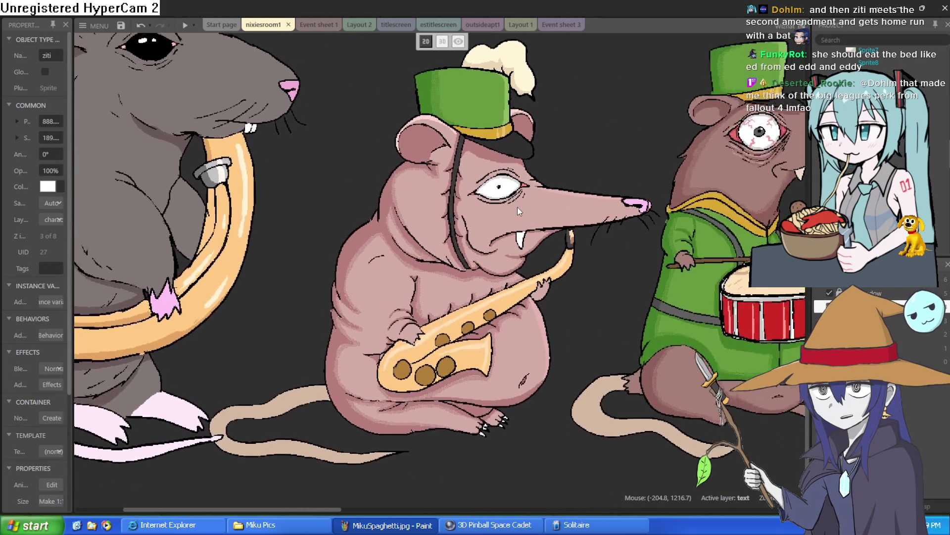
pyautogui.scroll(6, 518, 207)
pyautogui.scroll(-3, 534, 277)
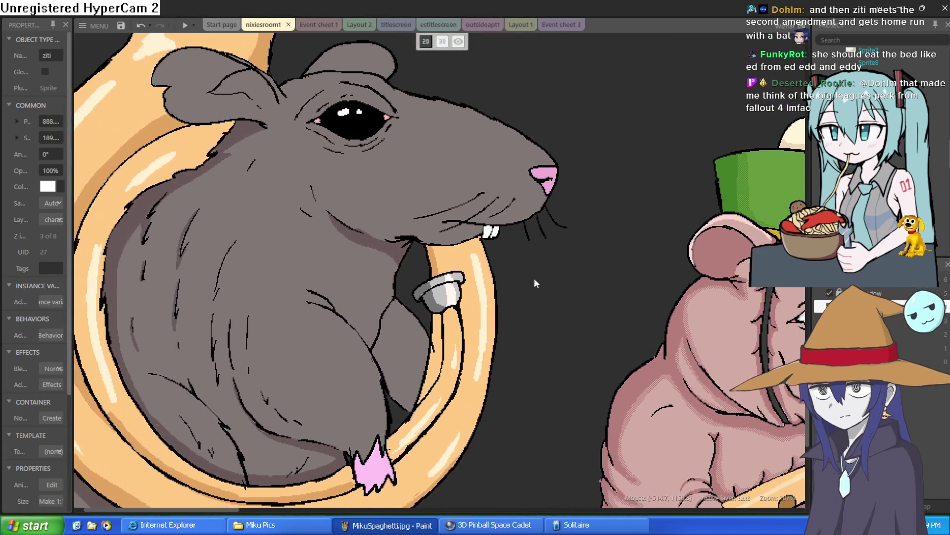
pyautogui.scroll(1, 420, 186)
pyautogui.scroll(-1, 471, 203)
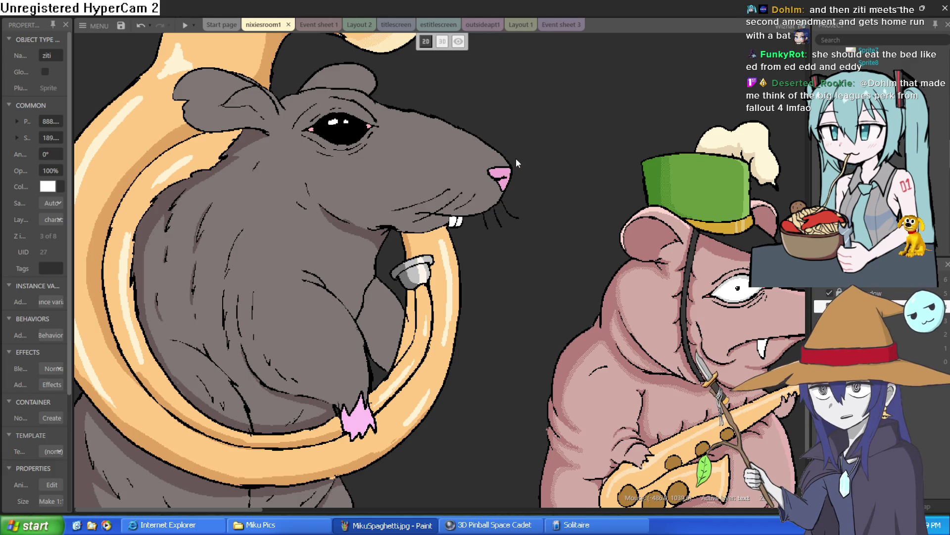
pyautogui.scroll(-2, 515, 158)
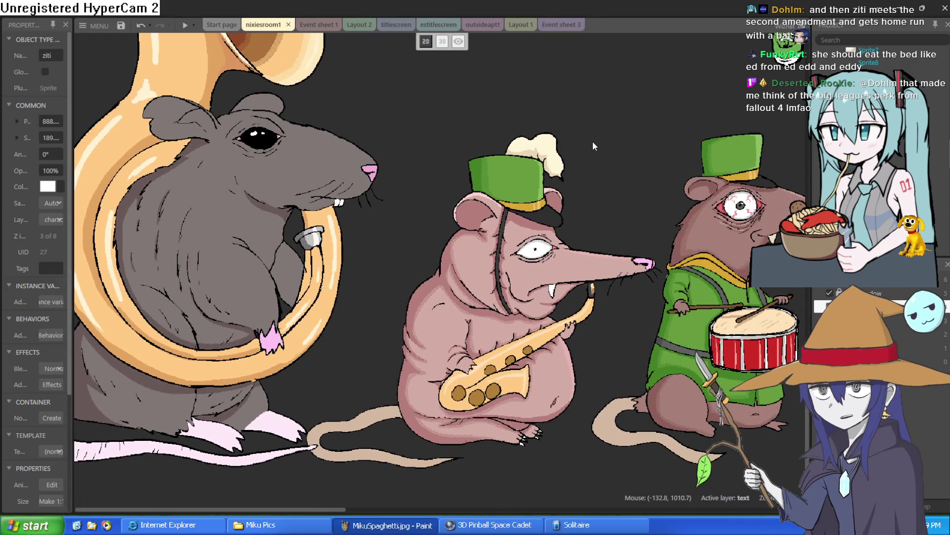
pyautogui.scroll(-1, 592, 146)
pyautogui.scroll(4, 547, 121)
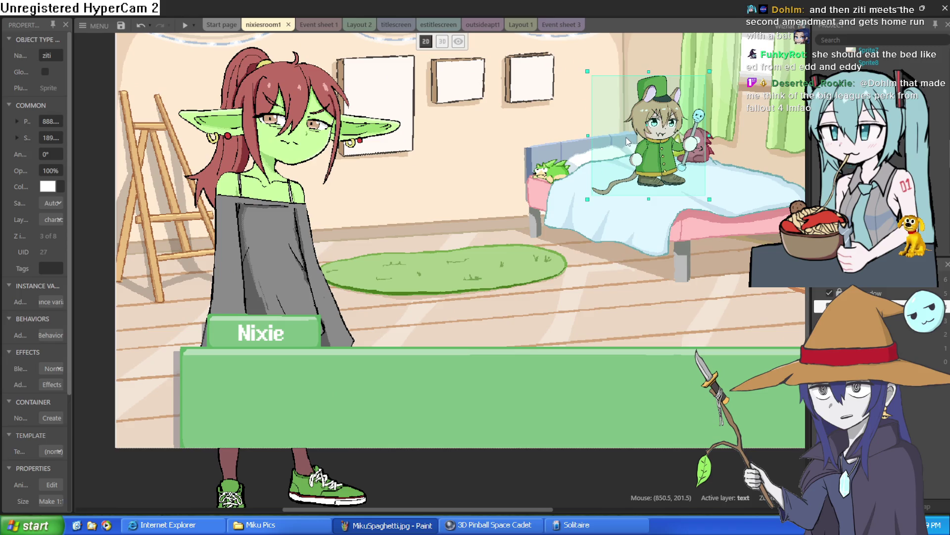
pyautogui.moveTo(644, 168)
pyautogui.mouseDown()
pyautogui.moveTo(460, 342)
pyautogui.moveTo(245, 510)
pyautogui.moveTo(332, 509)
pyautogui.moveTo(322, 510)
pyautogui.moveTo(321, 420)
pyautogui.mouseUp()
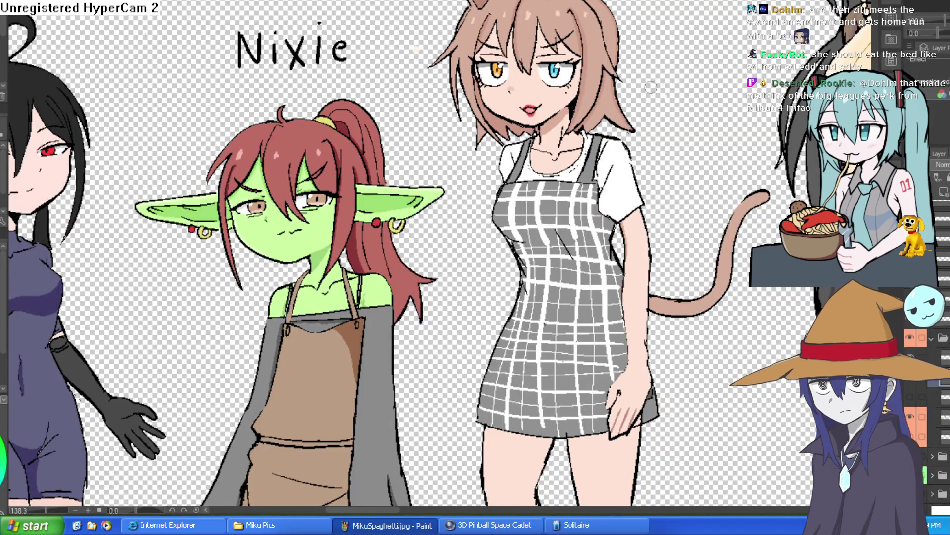
pyautogui.moveTo(654, 97); pyautogui.dragTo(624, 122)
pyautogui.scroll(-5, 623, 122)
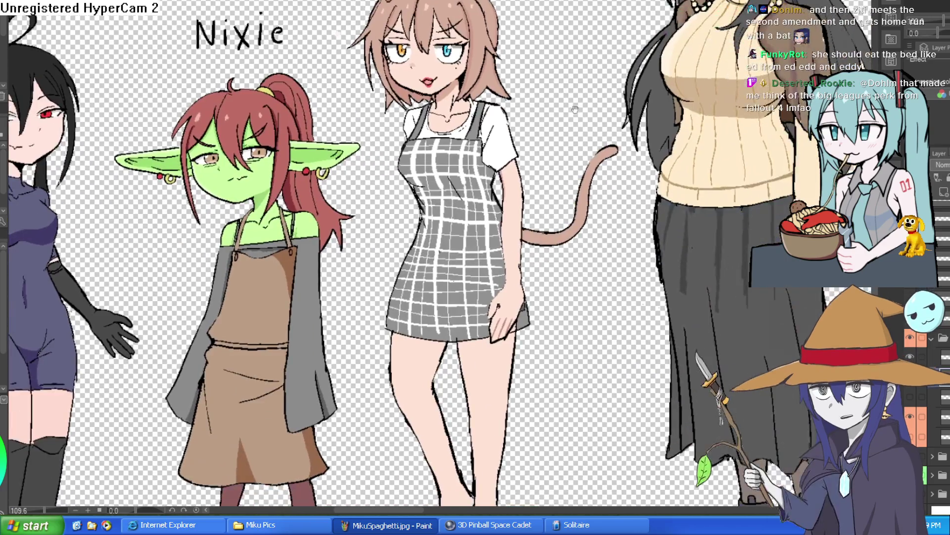
pyautogui.scroll(-3, 577, 135)
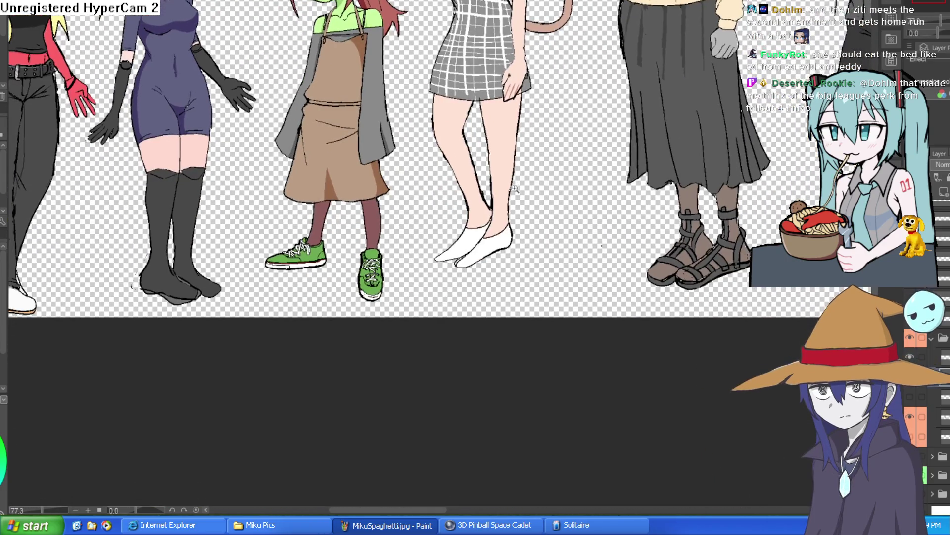
pyautogui.scroll(3, 539, 191)
pyautogui.scroll(6, 539, 191)
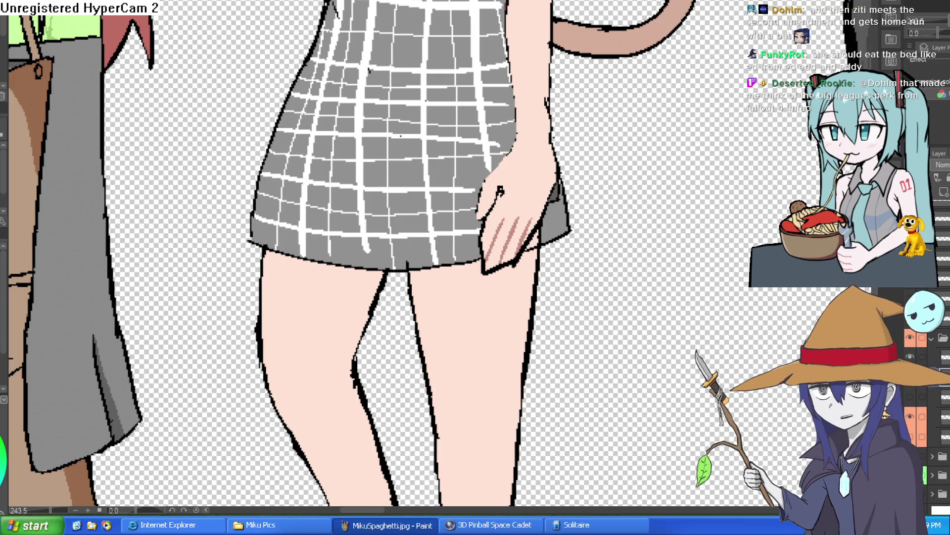
pyautogui.scroll(-5, 721, 245)
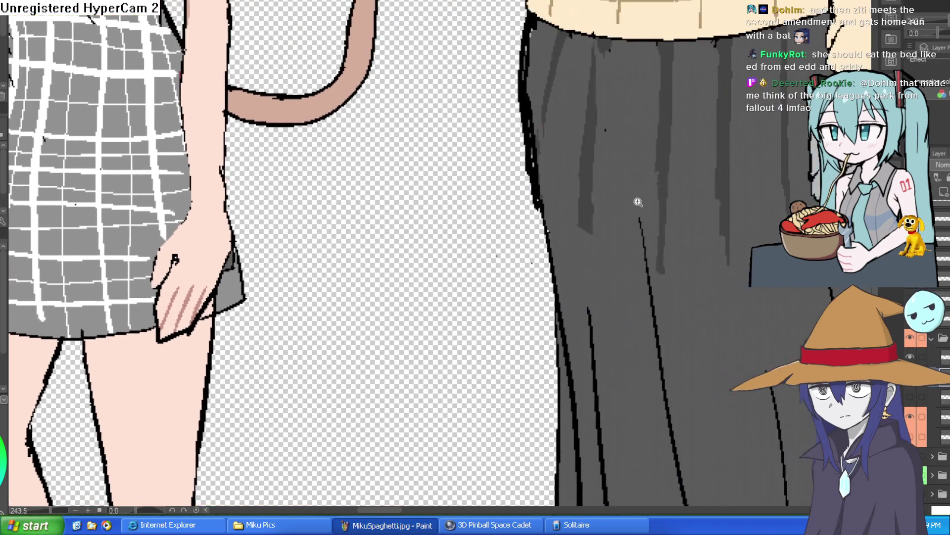
pyautogui.hscroll(10, 721, 245)
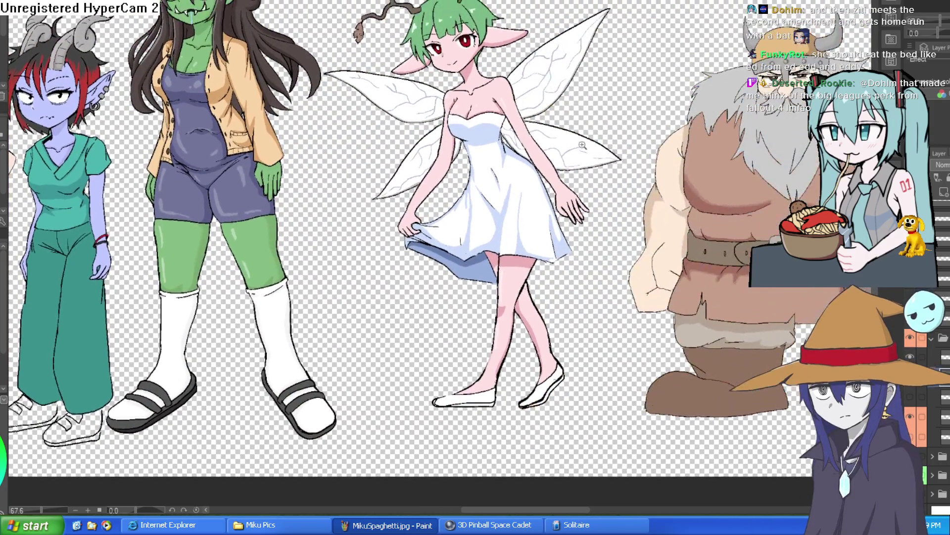
pyautogui.scroll(3, 596, 164)
pyautogui.hscroll(3, 597, 165)
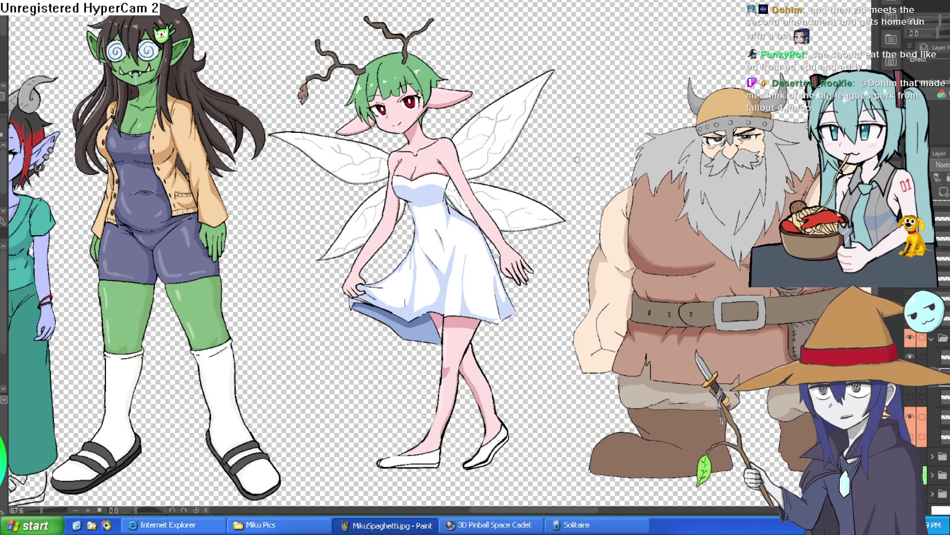
pyautogui.scroll(5, 405, 114)
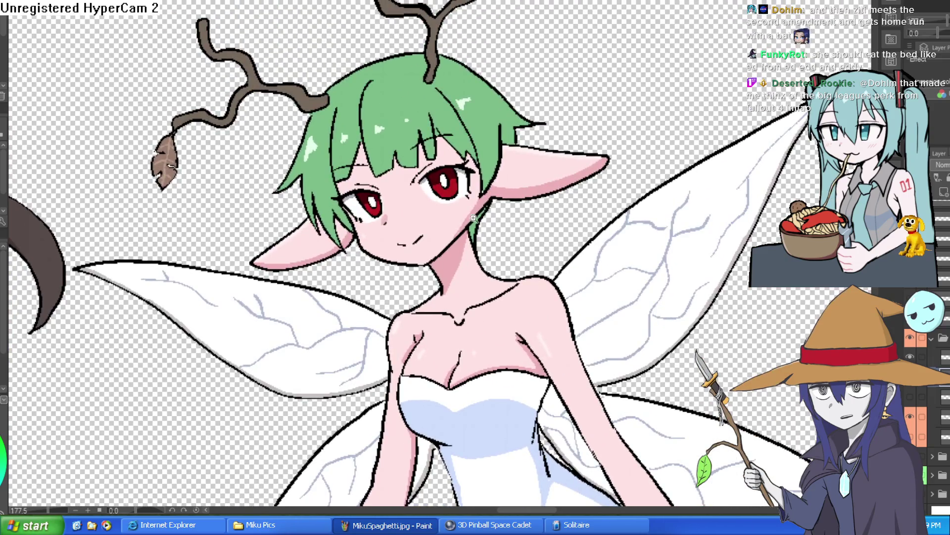
pyautogui.scroll(4, 474, 217)
pyautogui.scroll(-2, 572, 223)
pyautogui.scroll(1, 634, 287)
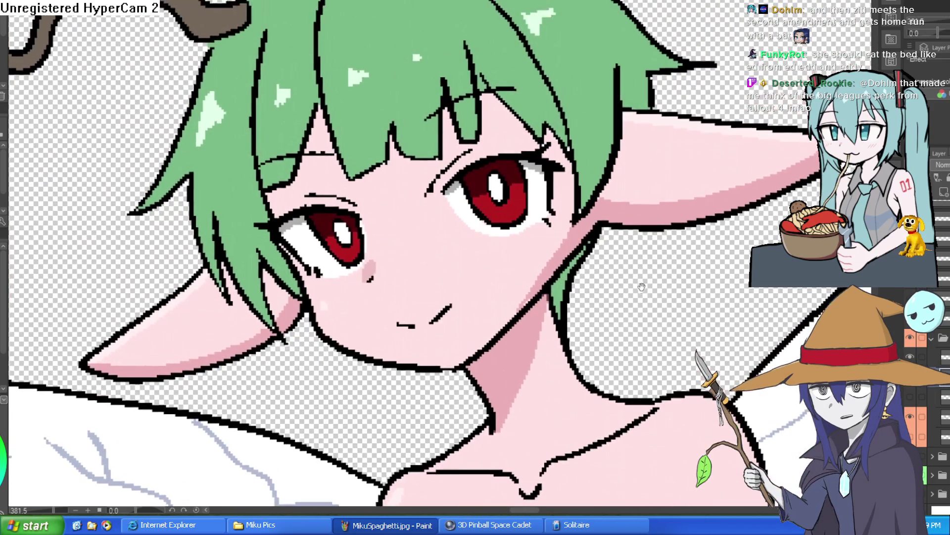
pyautogui.scroll(-2, 639, 285)
pyautogui.scroll(3, 602, 272)
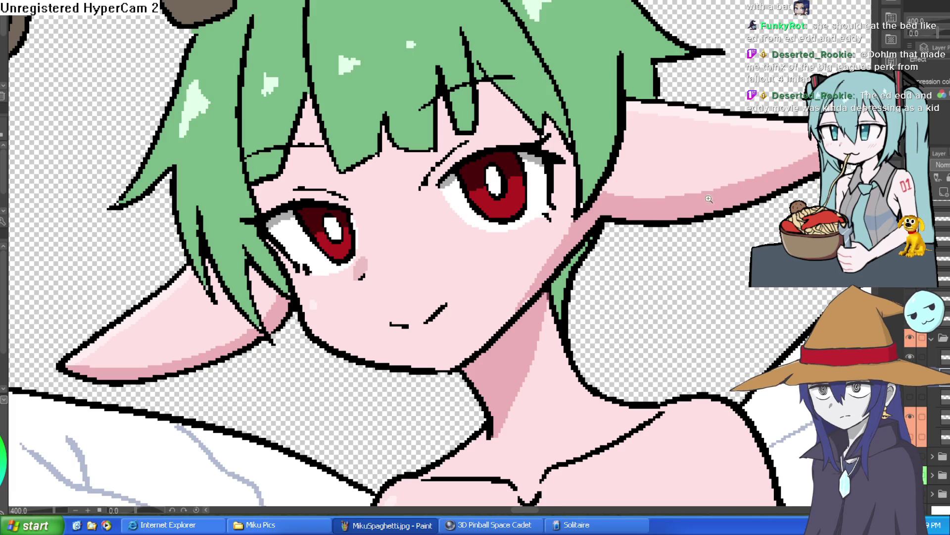
pyautogui.scroll(-5, 715, 188)
pyautogui.scroll(-4, 714, 188)
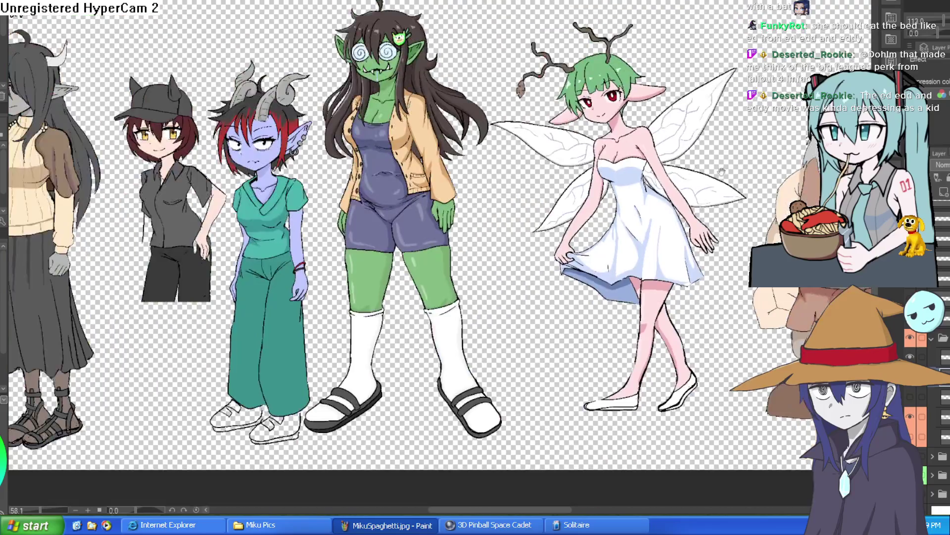
pyautogui.scroll(3, 475, 247)
pyautogui.scroll(-5, 475, 247)
pyautogui.scroll(5, 475, 248)
pyautogui.scroll(4, 685, 199)
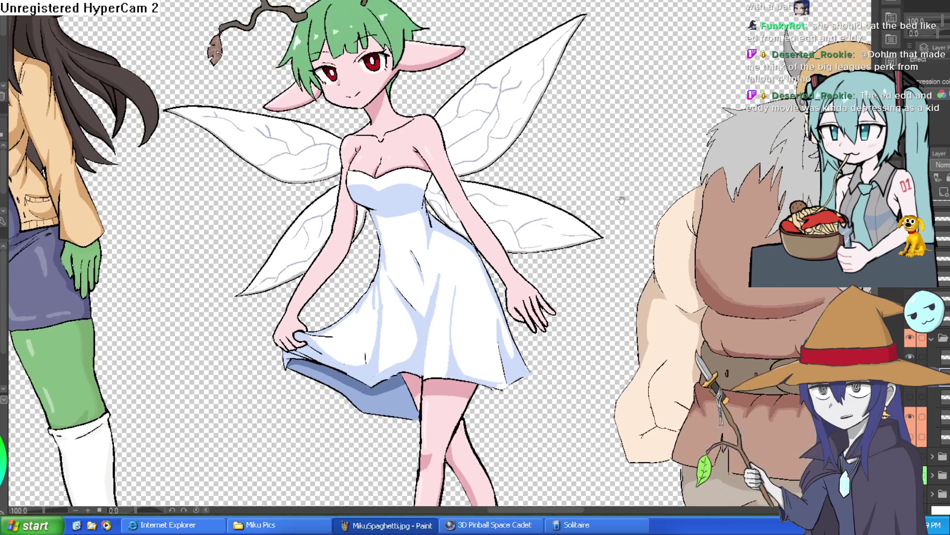
pyautogui.scroll(5, 422, 166)
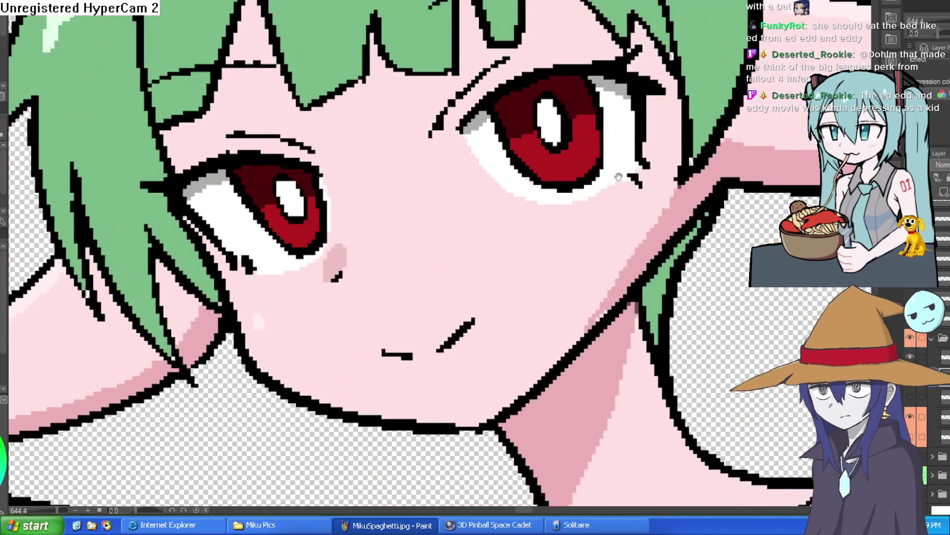
pyautogui.scroll(-5, 665, 235)
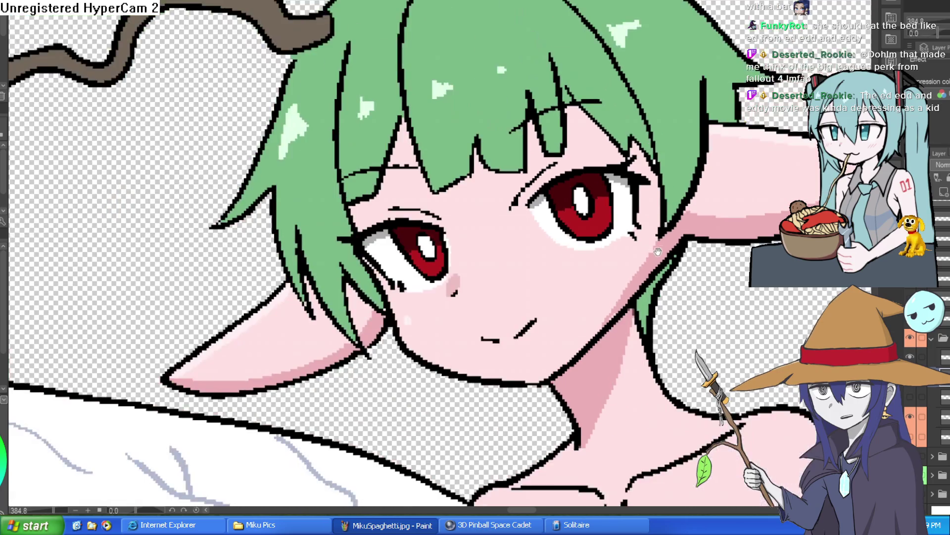
pyautogui.scroll(-1, 573, 236)
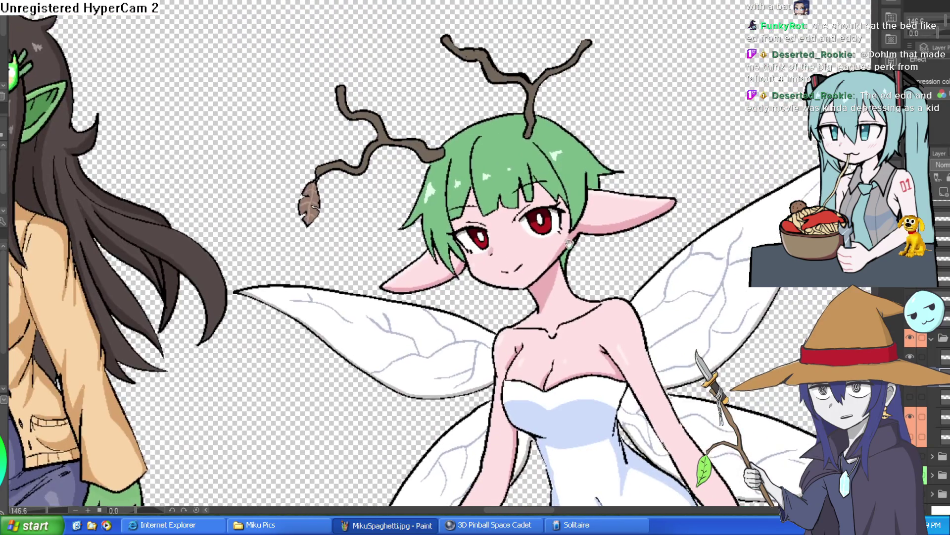
pyautogui.scroll(3, 485, 243)
pyautogui.scroll(1, 544, 220)
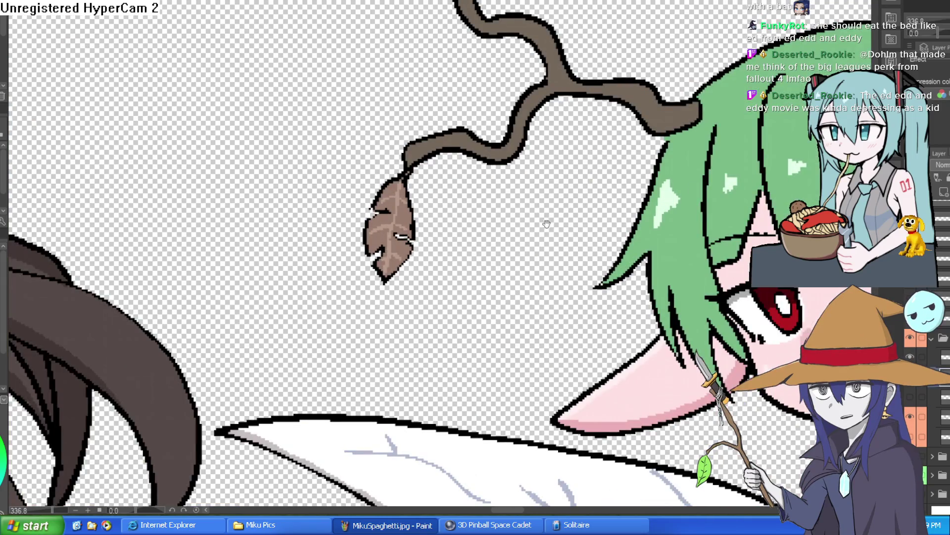
pyautogui.scroll(-1, 607, 204)
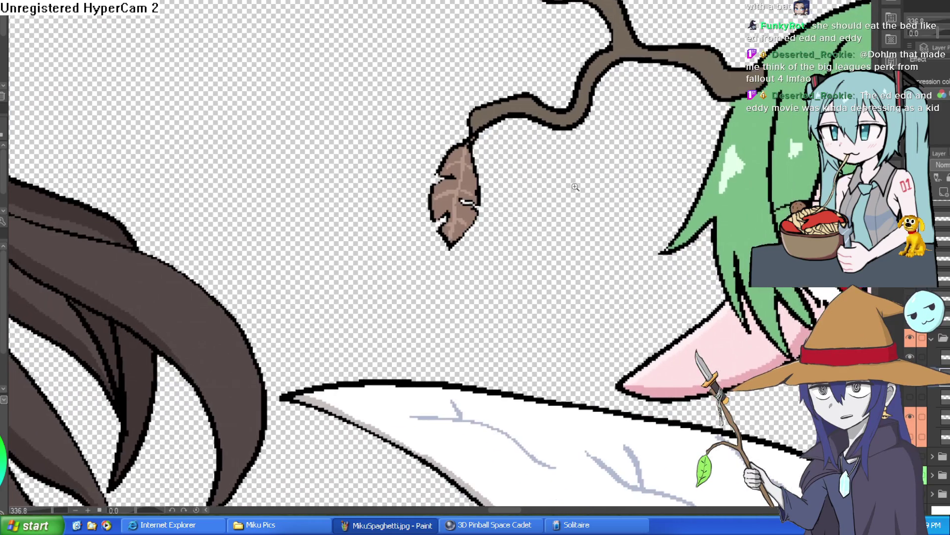
pyautogui.scroll(2, 573, 187)
pyautogui.scroll(-3, 616, 181)
pyautogui.scroll(-4, 651, 173)
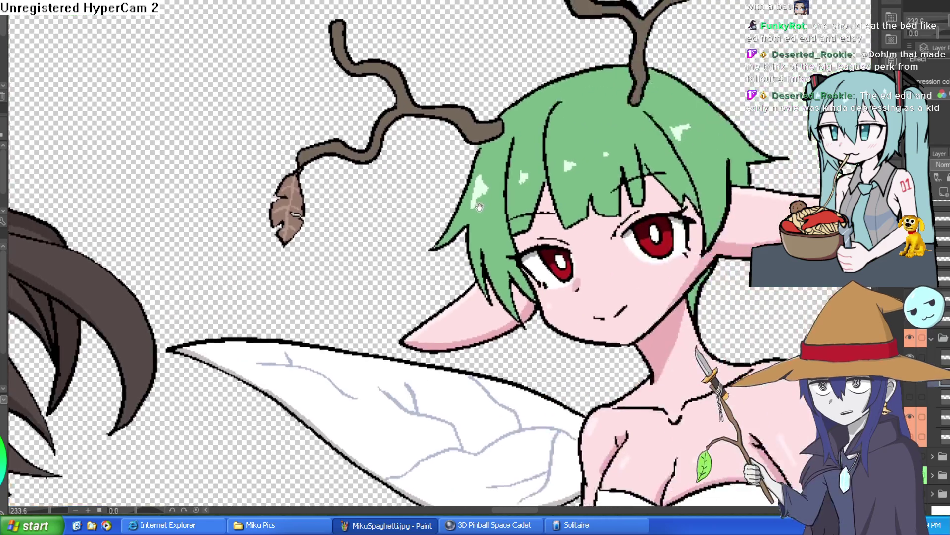
pyautogui.scroll(-2, 563, 170)
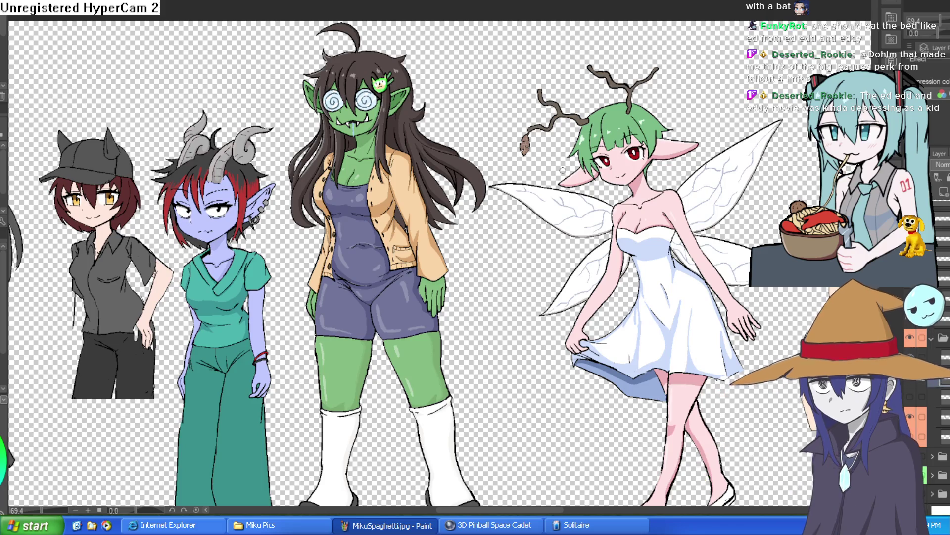
pyautogui.moveTo(563, 171); pyautogui.dragTo(698, 202)
pyautogui.scroll(-5, 699, 202)
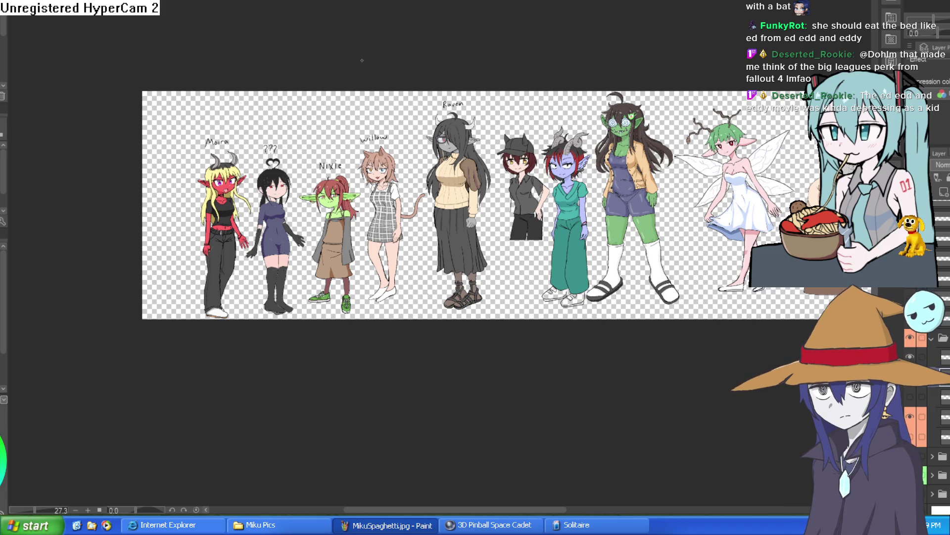
pyautogui.hotkey('ctrl', 'Tab')
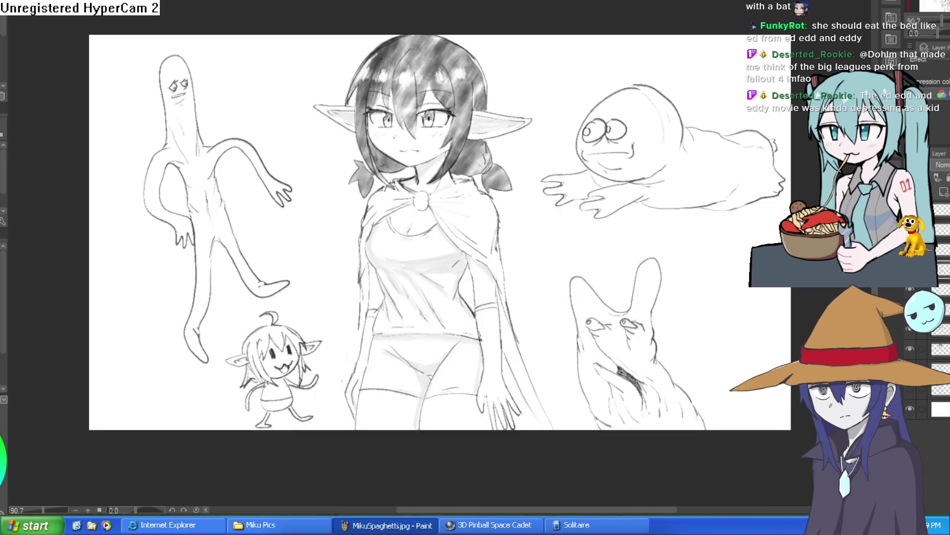
pyautogui.click(628, 148)
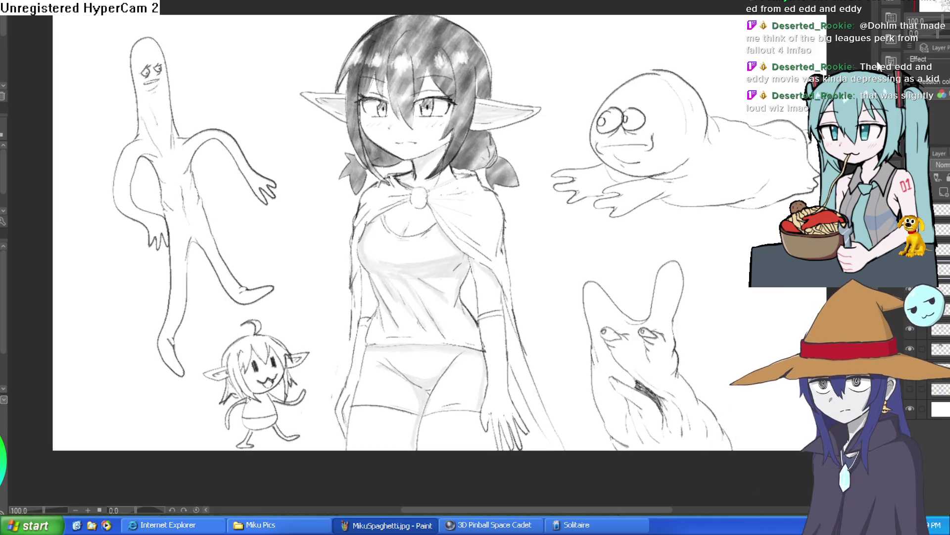
pyautogui.moveTo(627, 149)
pyautogui.mouseDown()
pyautogui.moveTo(618, 39)
pyautogui.moveTo(573, 277)
pyautogui.moveTo(569, 270)
pyautogui.moveTo(589, 291)
pyautogui.mouseUp()
pyautogui.press('h')
pyautogui.press('h')
pyautogui.press('h')
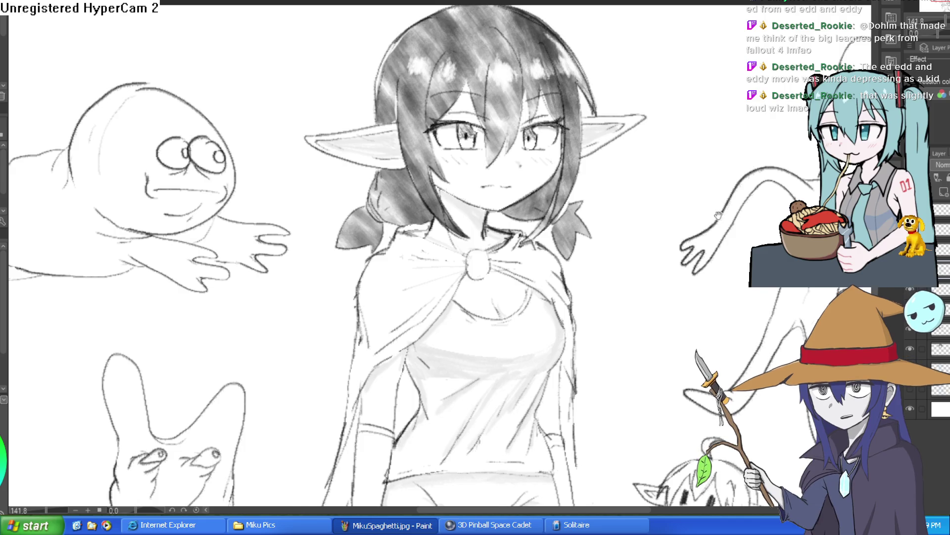
pyautogui.scroll(-2, 598, 229)
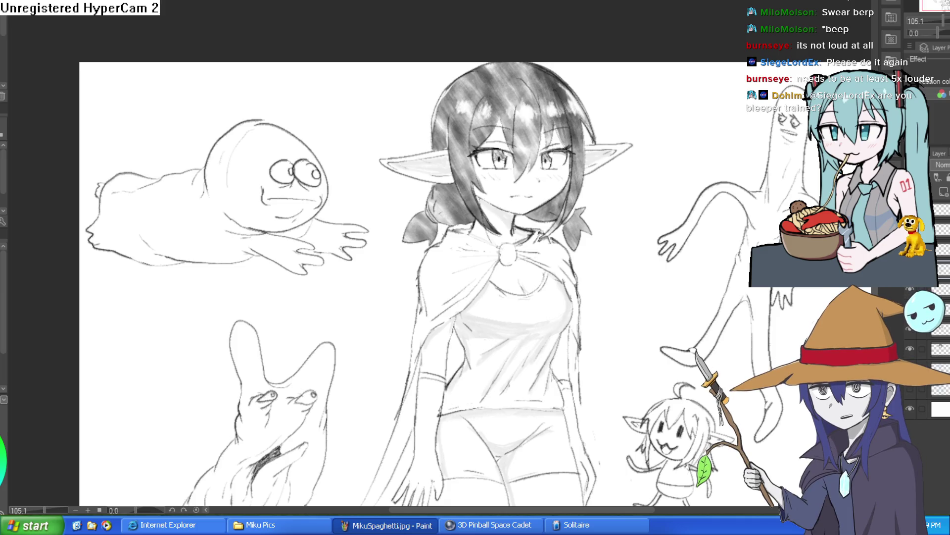
pyautogui.hotkey('ctrl', 'Tab')
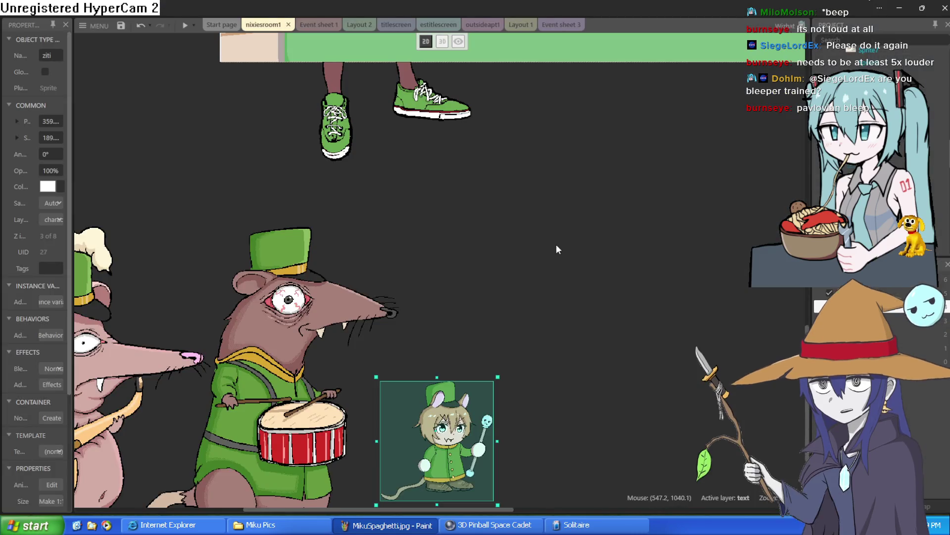
# Switch nixiesroom1 to 3D view and fly the camera around Nixie's room with W, A, S, D.
pyautogui.scroll(5, 474, 361)
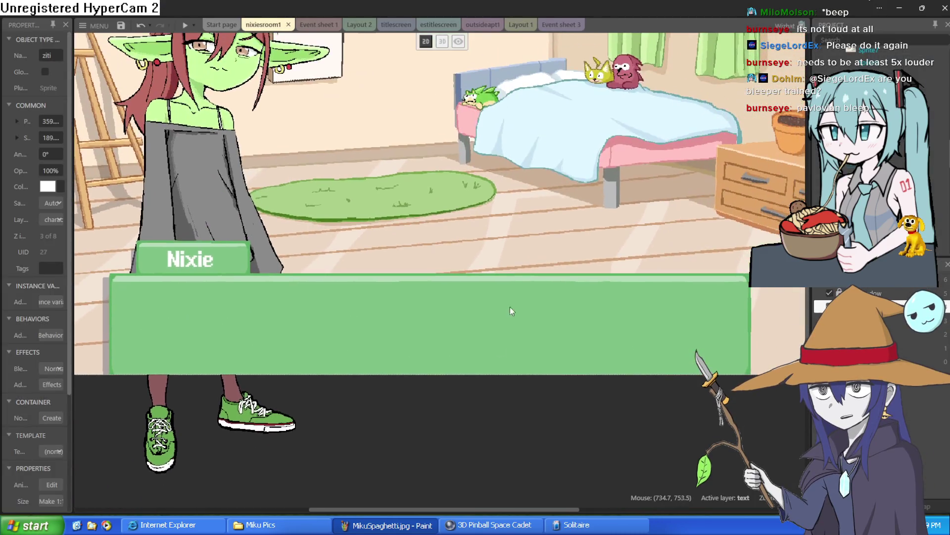
pyautogui.scroll(-5, 569, 164)
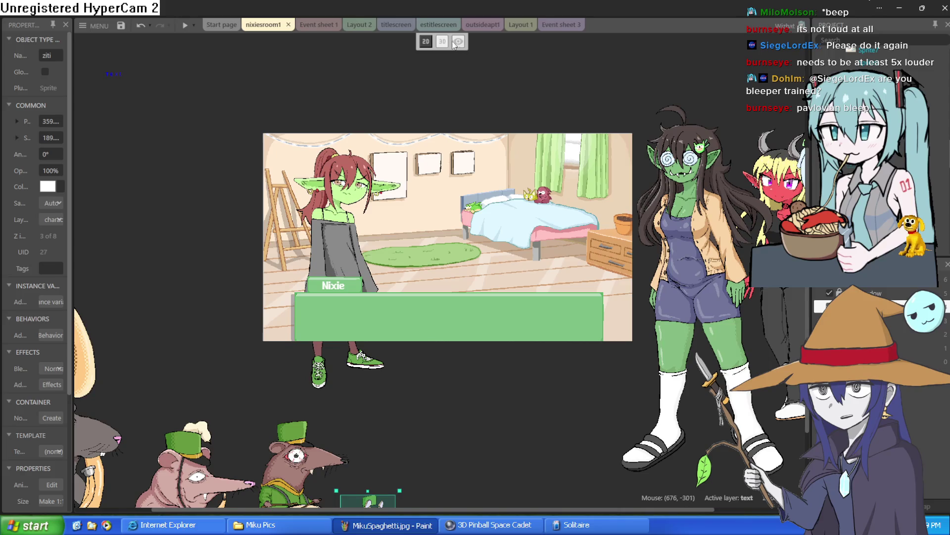
pyautogui.click(443, 41)
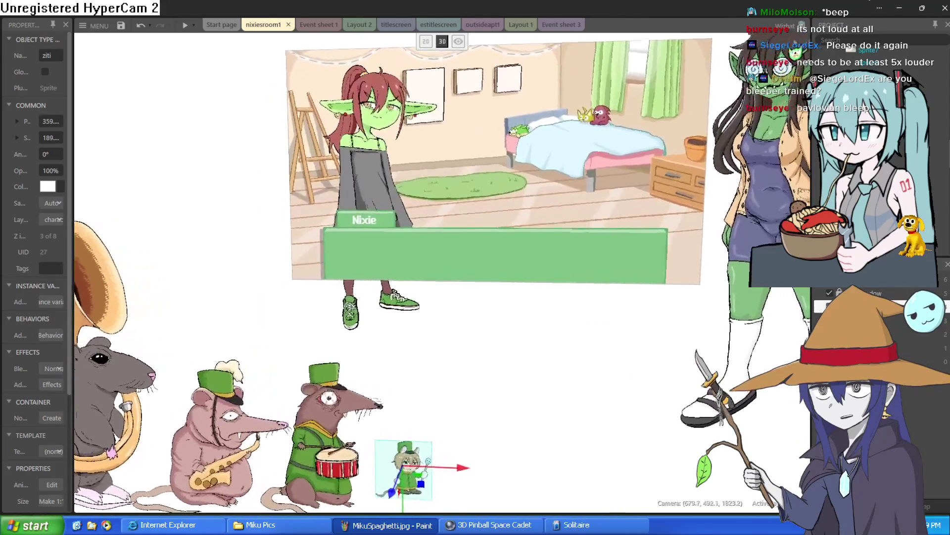
pyautogui.press('w')
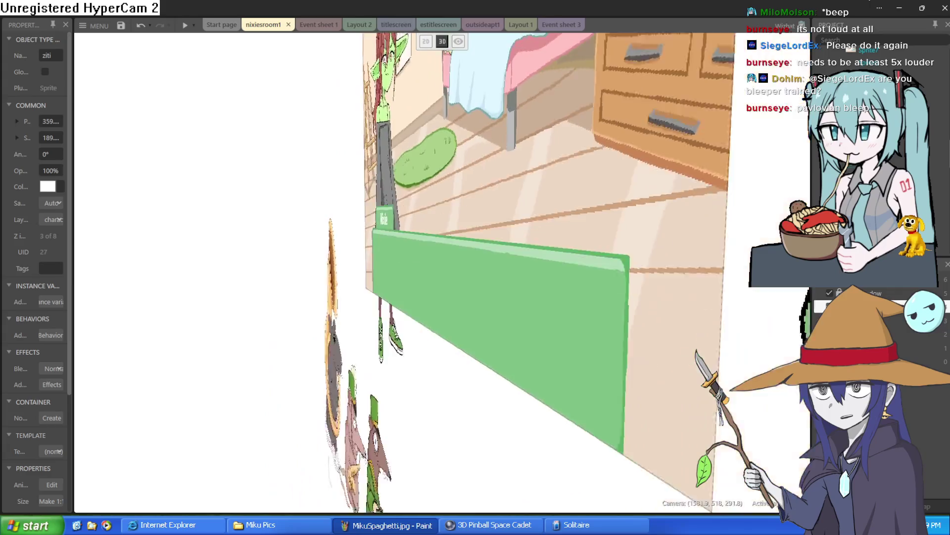
pyautogui.press('s')
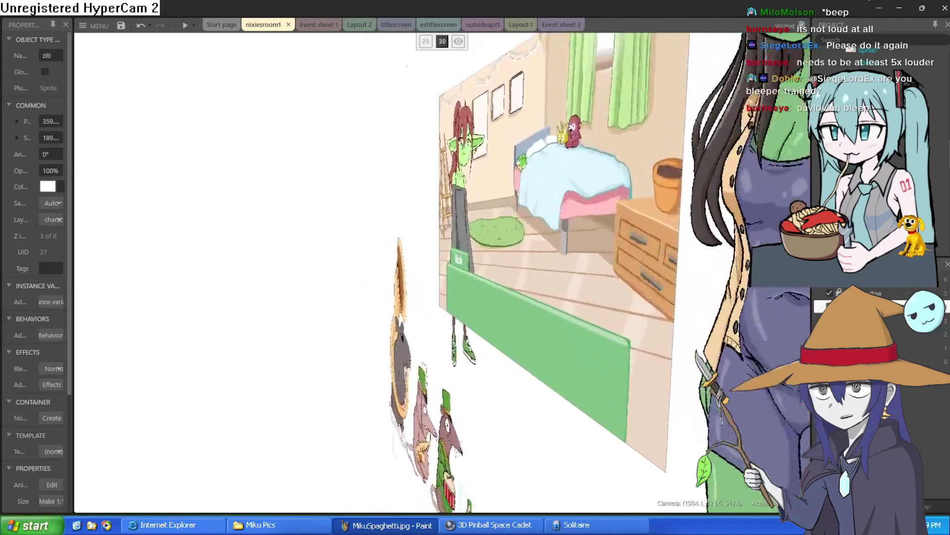
pyautogui.press('a')
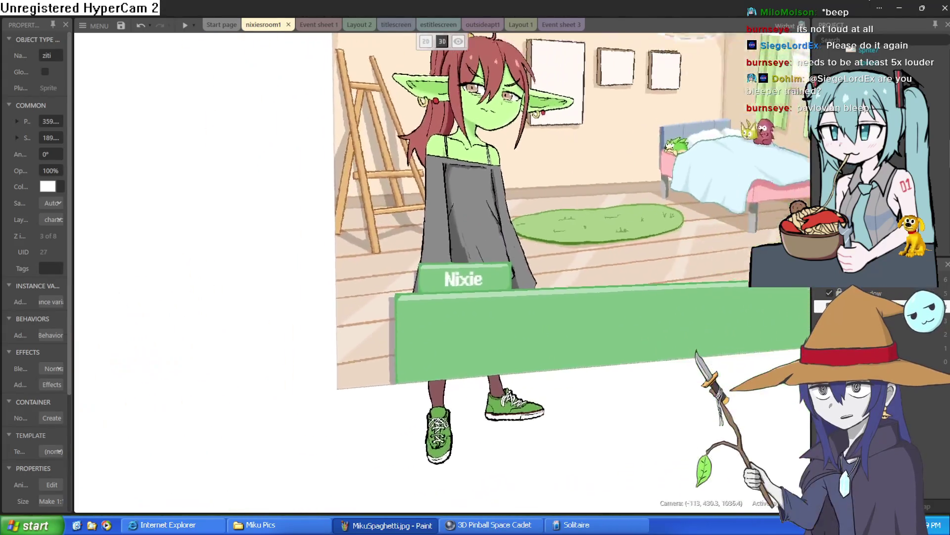
pyautogui.press('w')
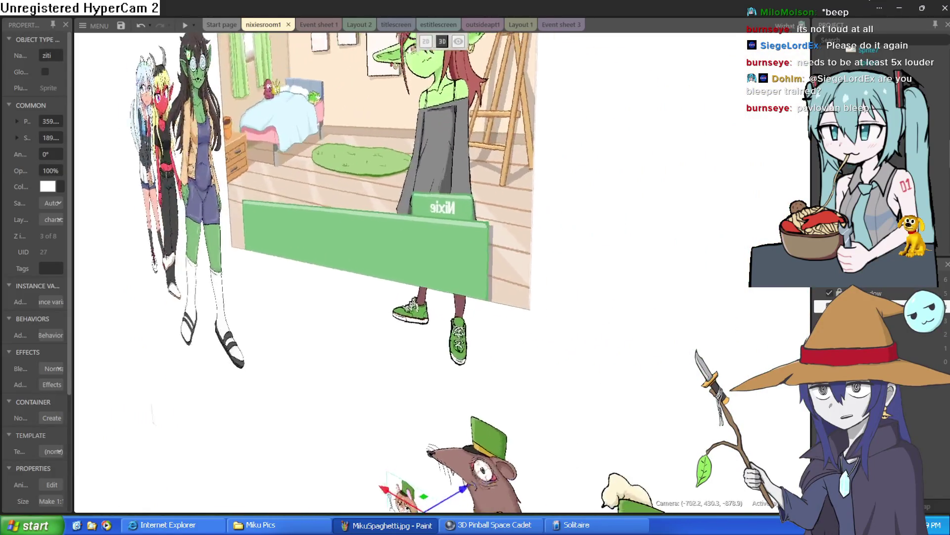
pyautogui.press('s')
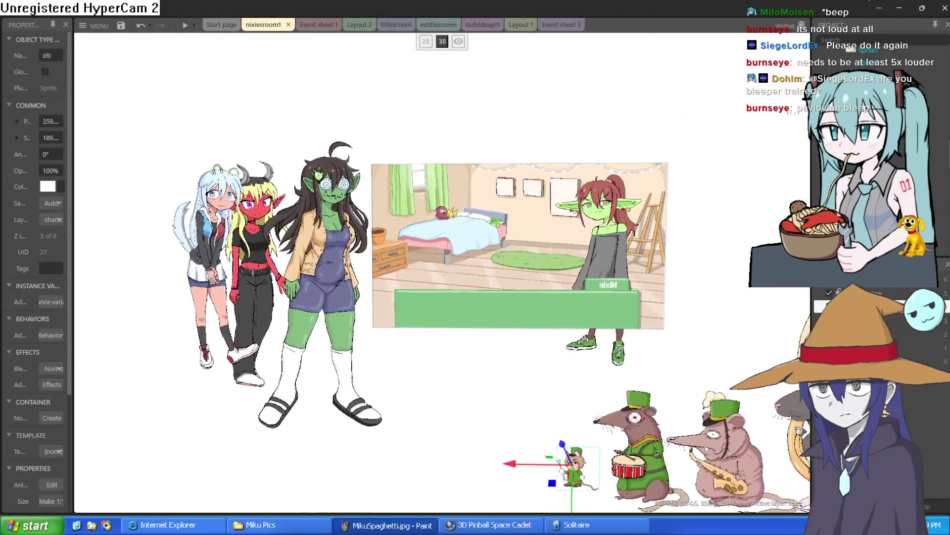
pyautogui.press('d')
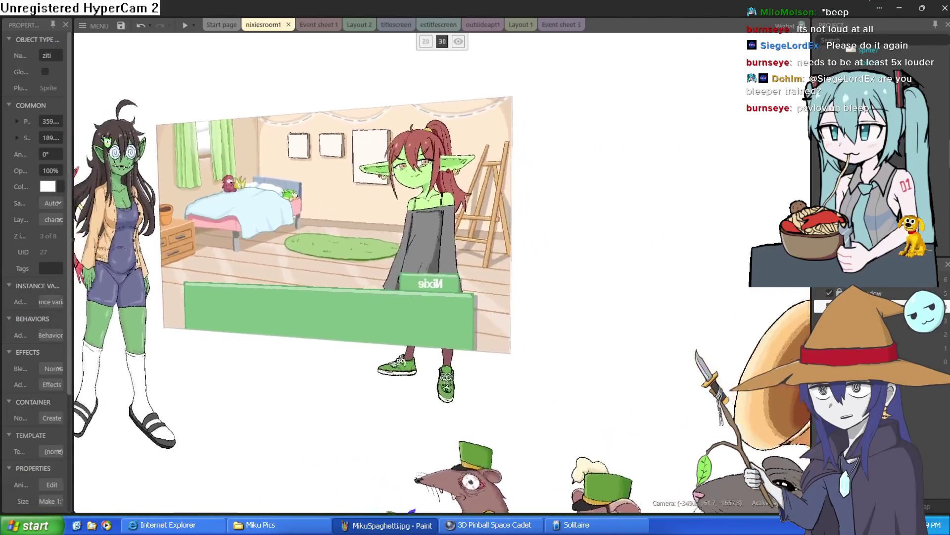
pyautogui.press('w')
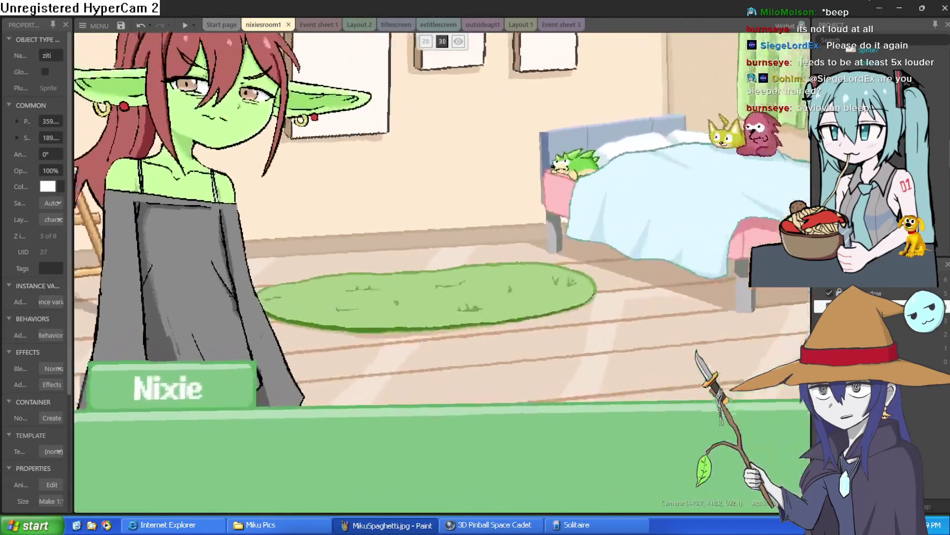
# Move the camera close to Nixie, pull back wide, then restore the flat 2D view.
pyautogui.press('s')
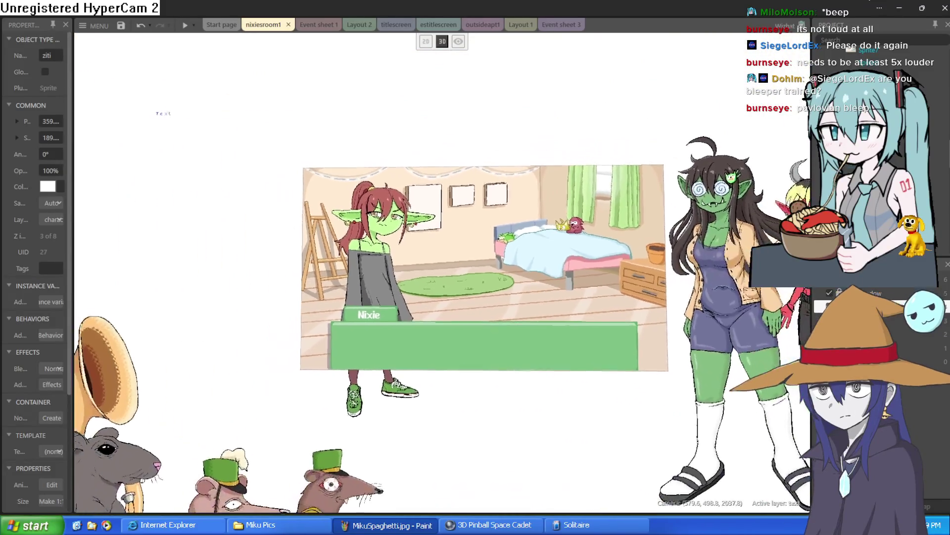
pyautogui.press('w')
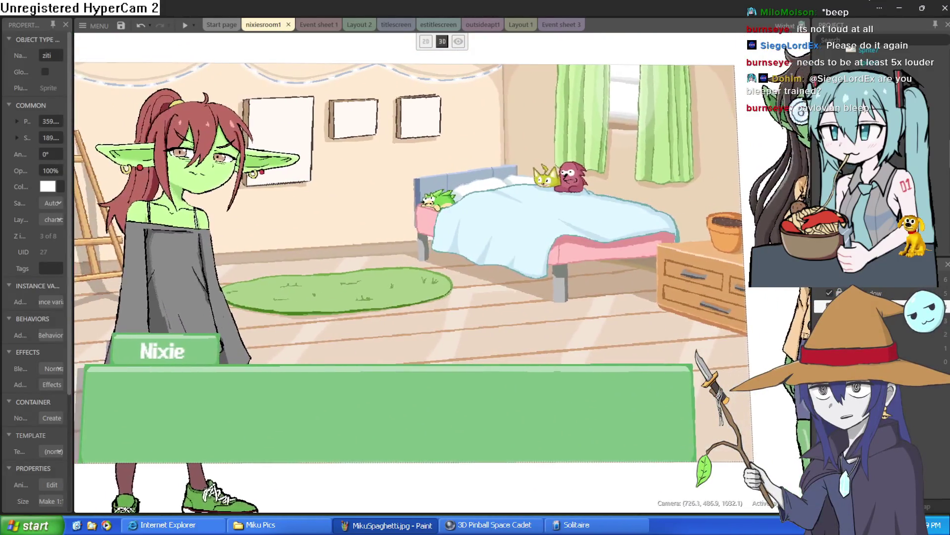
pyautogui.press('s')
pyautogui.press('w')
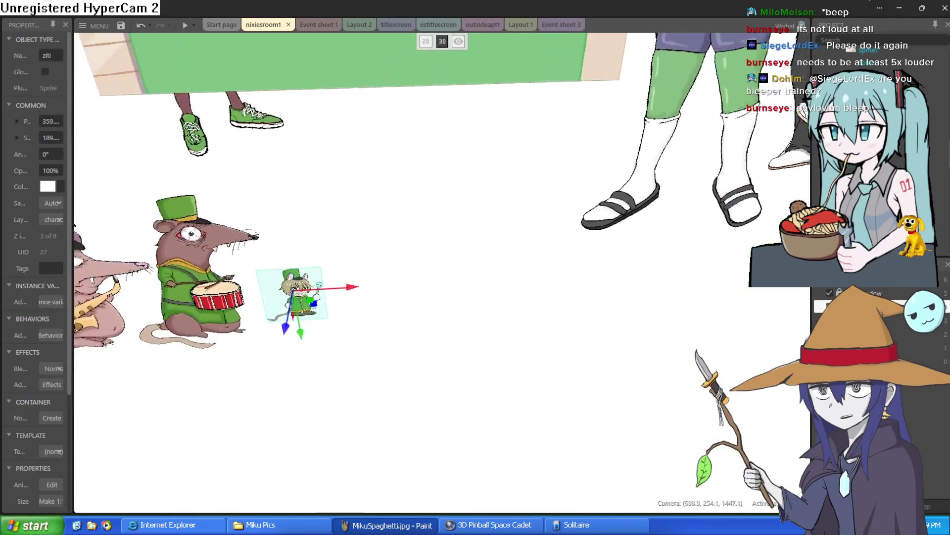
pyautogui.press('s')
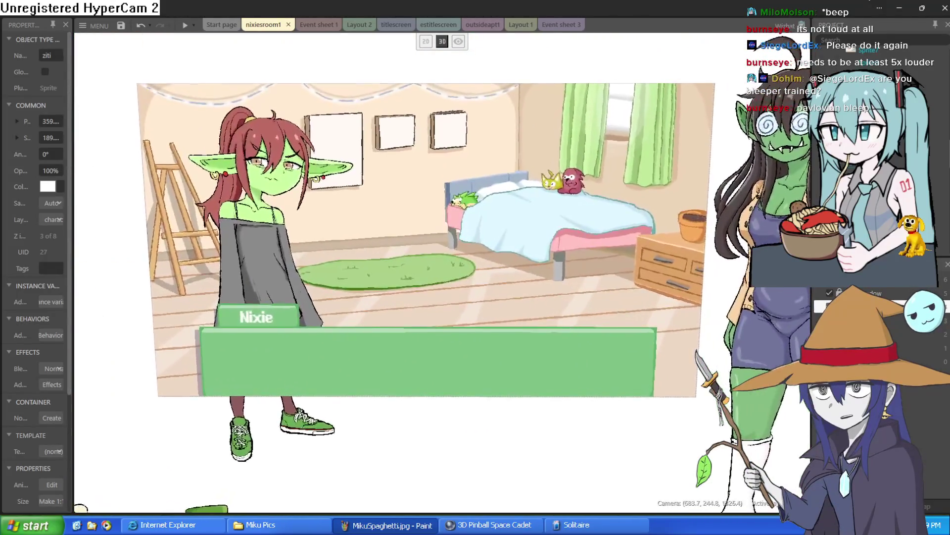
pyautogui.press('w')
pyautogui.press('s')
pyautogui.press('w')
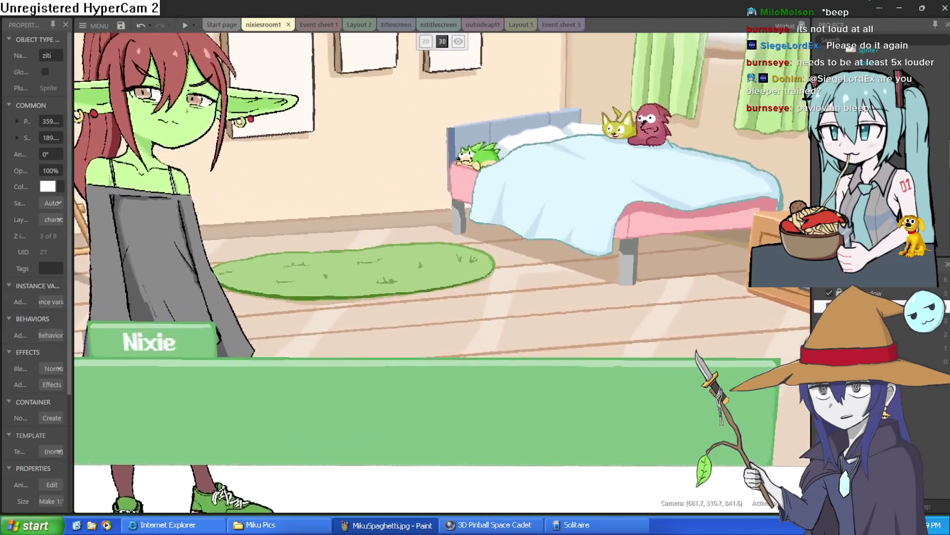
pyautogui.press('s')
pyautogui.press('s')
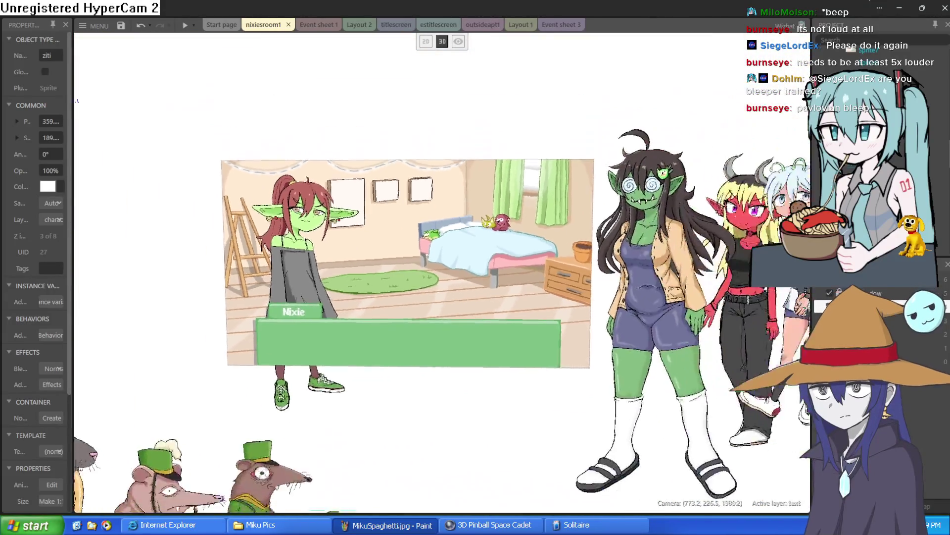
pyautogui.press('s')
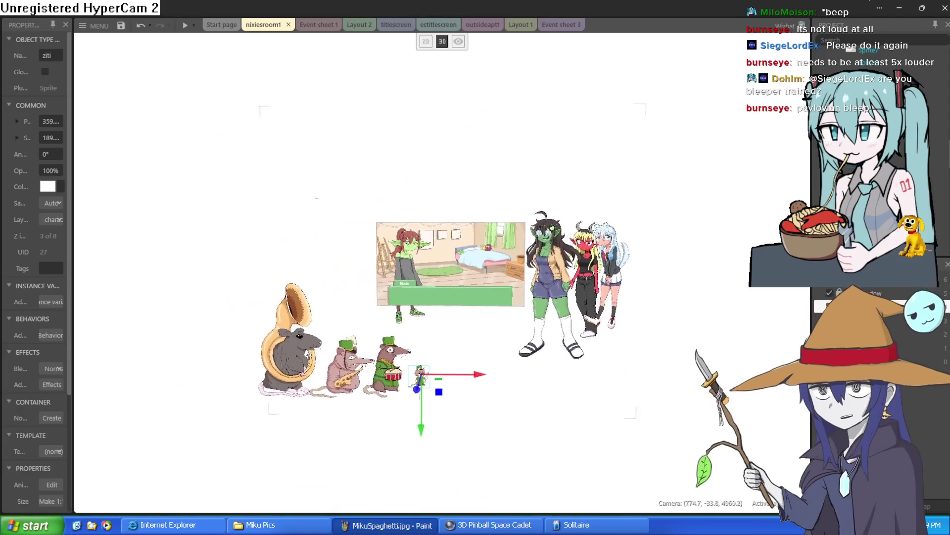
pyautogui.press('s')
pyautogui.press('d')
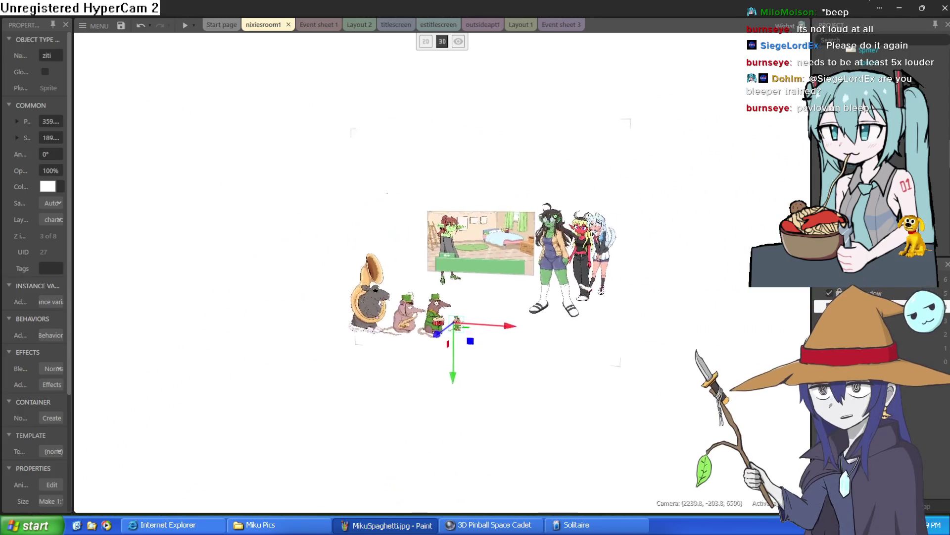
pyautogui.click(426, 42)
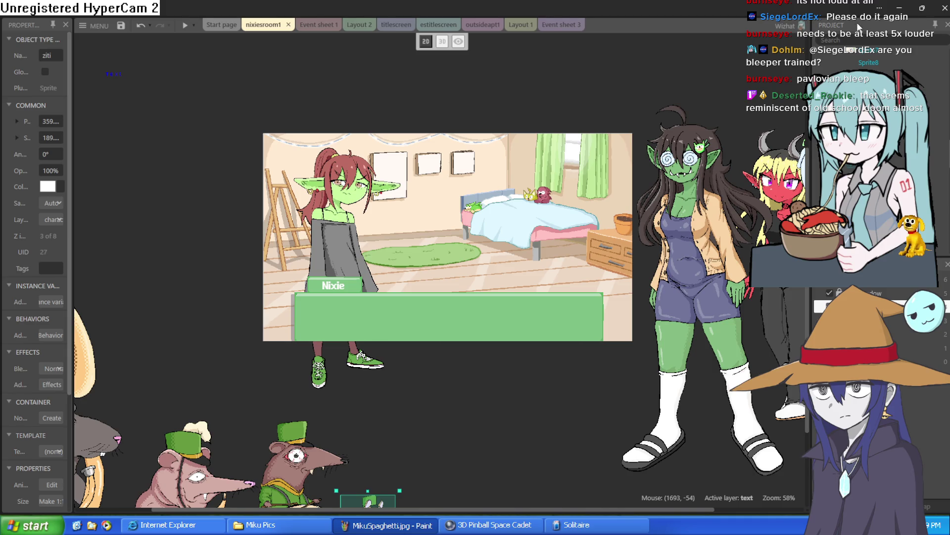
pyautogui.click(899, 8)
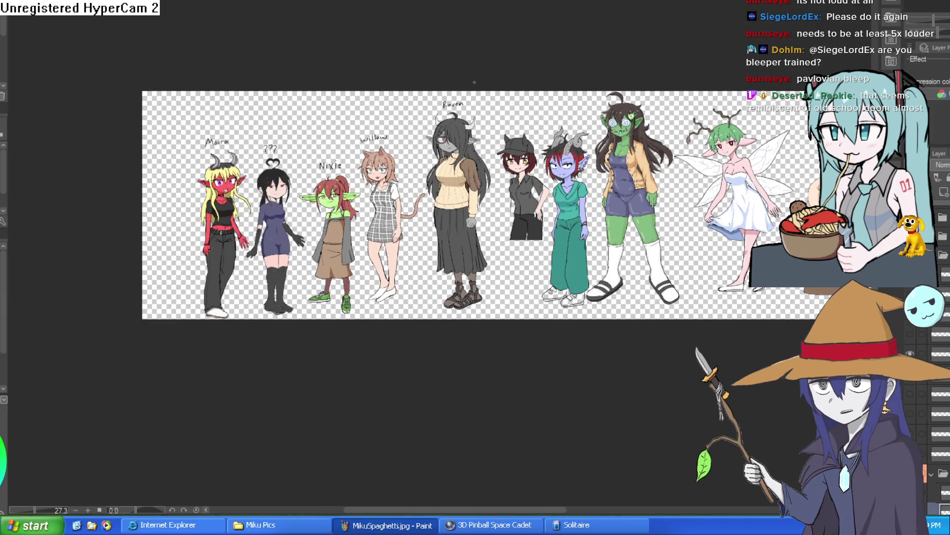
# Zoom the lineup canvas to about 124% around Nixie and the cat-eared Willow.
pyautogui.scroll(5, 394, 190)
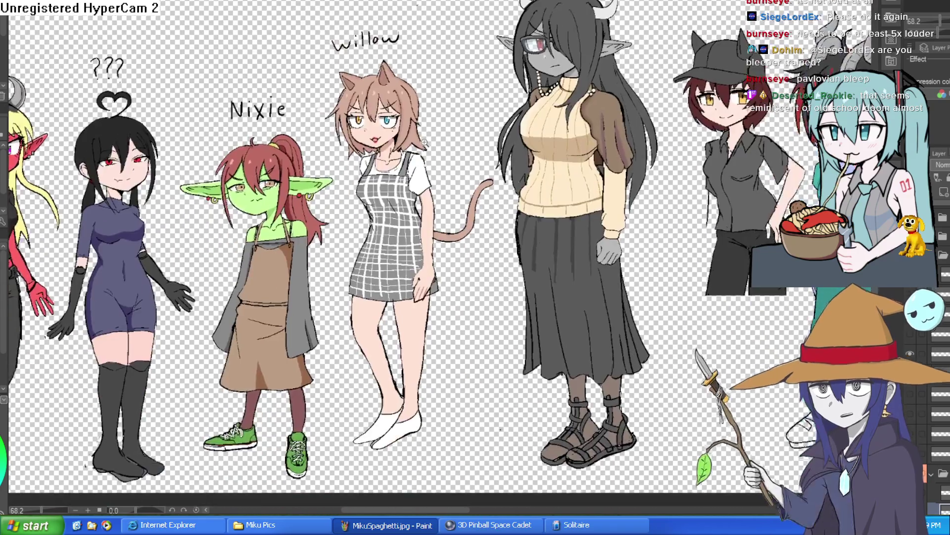
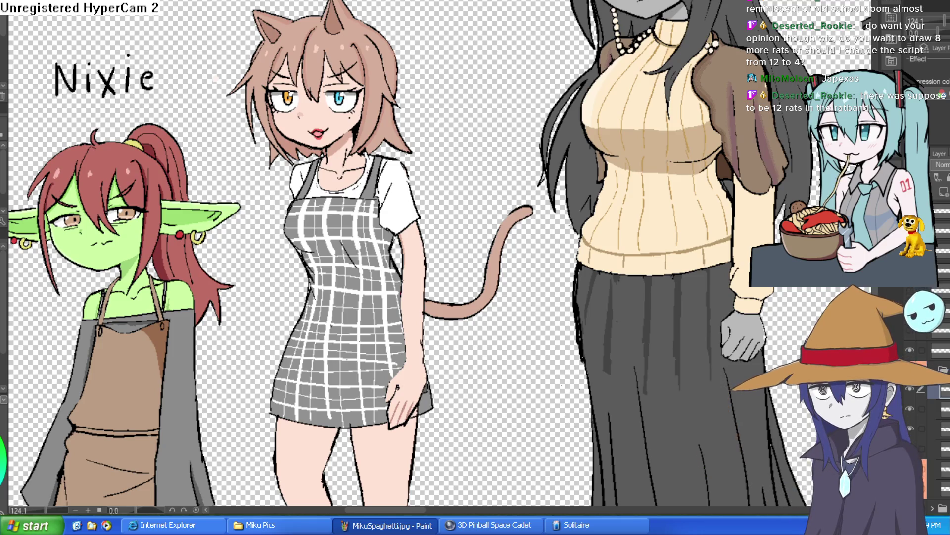
# Return to the Construct 3 nixiesroom1 layout and bring the rat band and drum major into view.
pyautogui.hotkey('alt', 'Tab')
pyautogui.moveTo(403, 385); pyautogui.dragTo(528, 248)
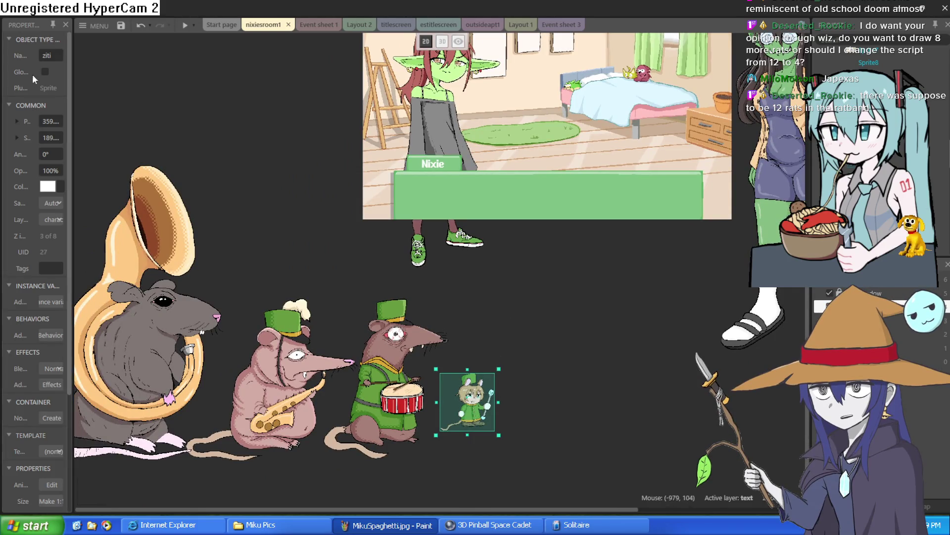
# Set the drum major ziti's X and Y scale to 100% and move him up beside the drum rat.
pyautogui.moveTo(69, 137)
pyautogui.mouseDown()
pyautogui.moveTo(223, 129)
pyautogui.moveTo(240, 121)
pyautogui.mouseUp()
pyautogui.click(91, 137)
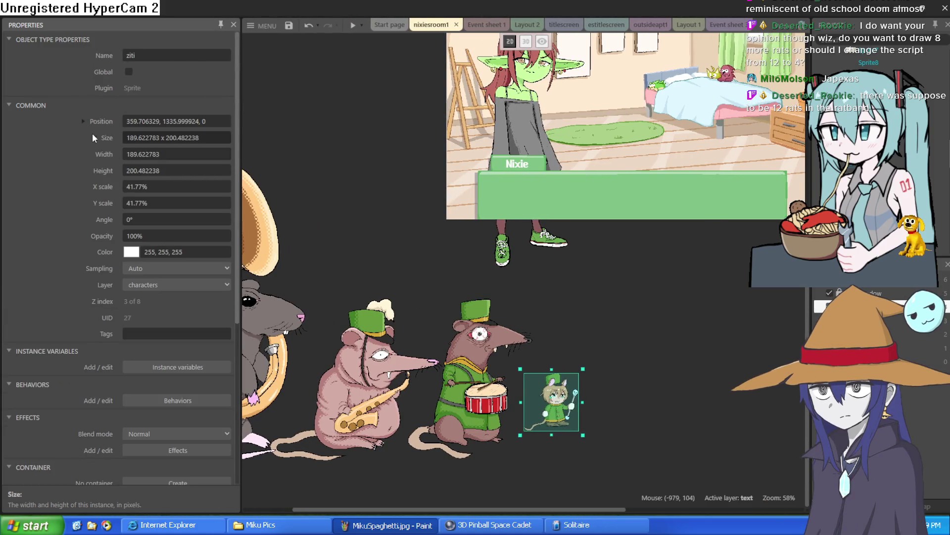
pyautogui.click(130, 187)
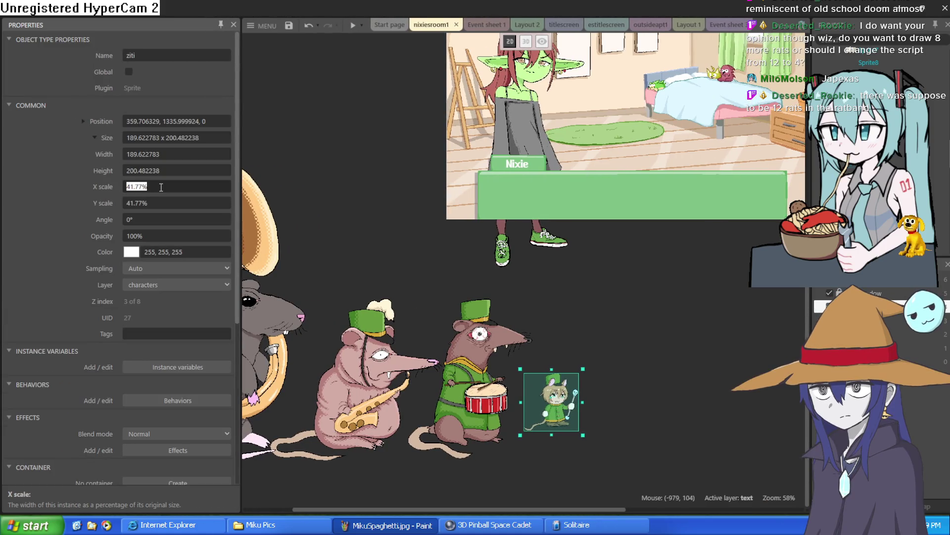
pyautogui.write('100')
pyautogui.click(153, 202)
pyautogui.write('1')
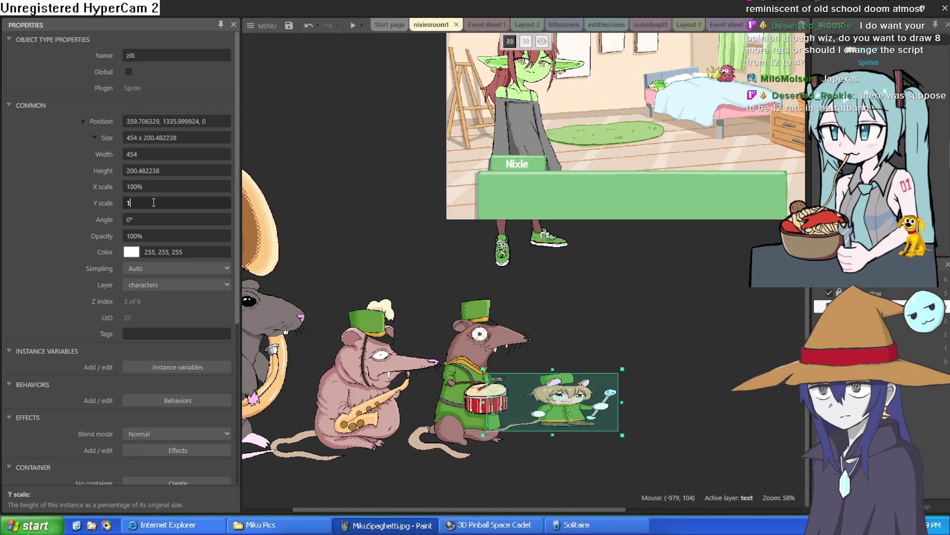
pyautogui.write('00')
pyautogui.press('Tab')
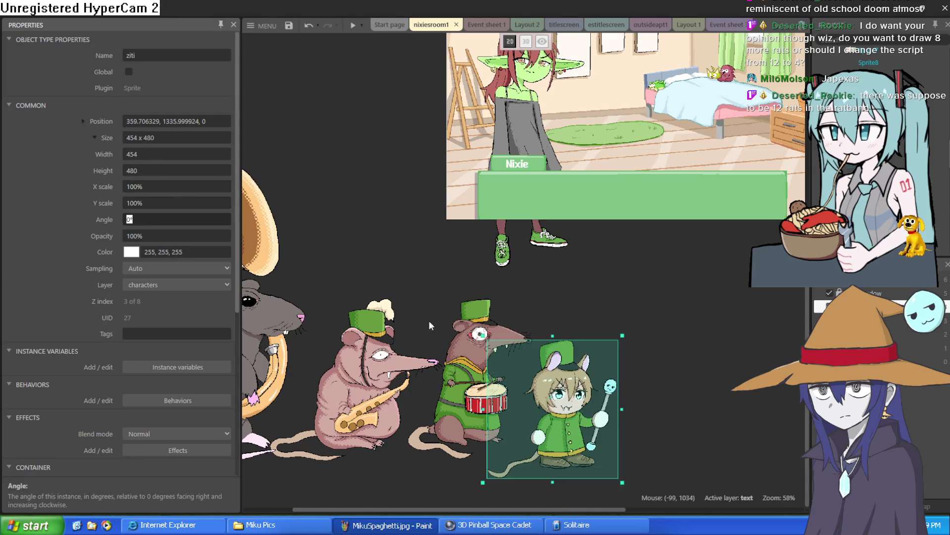
pyautogui.moveTo(588, 401)
pyautogui.mouseDown()
pyautogui.moveTo(604, 369)
pyautogui.moveTo(587, 380)
pyautogui.mouseUp()
# Select and deselect the nixie sprite, then select the drum-playing rat.
pyautogui.click(500, 242)
pyautogui.hscroll(-3, 499, 242)
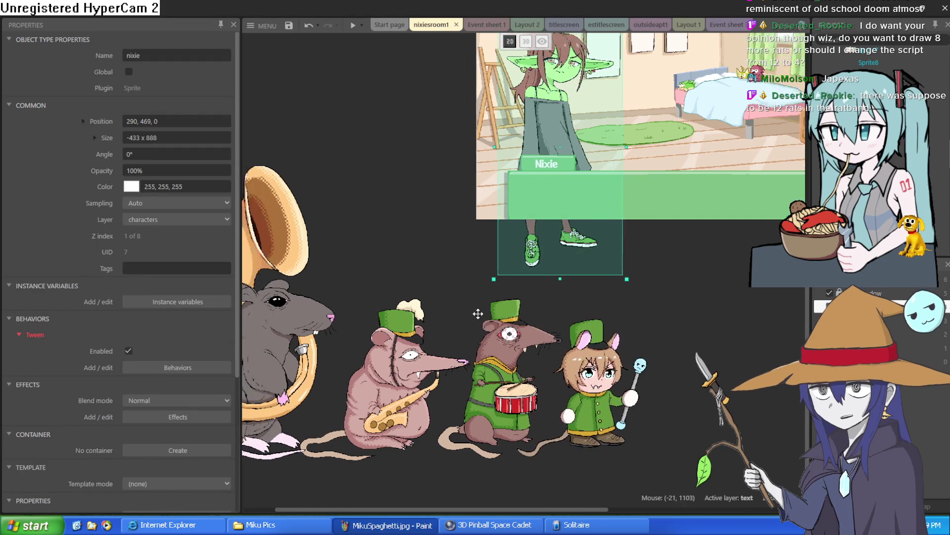
pyautogui.click(499, 242)
pyautogui.scroll(2, 500, 245)
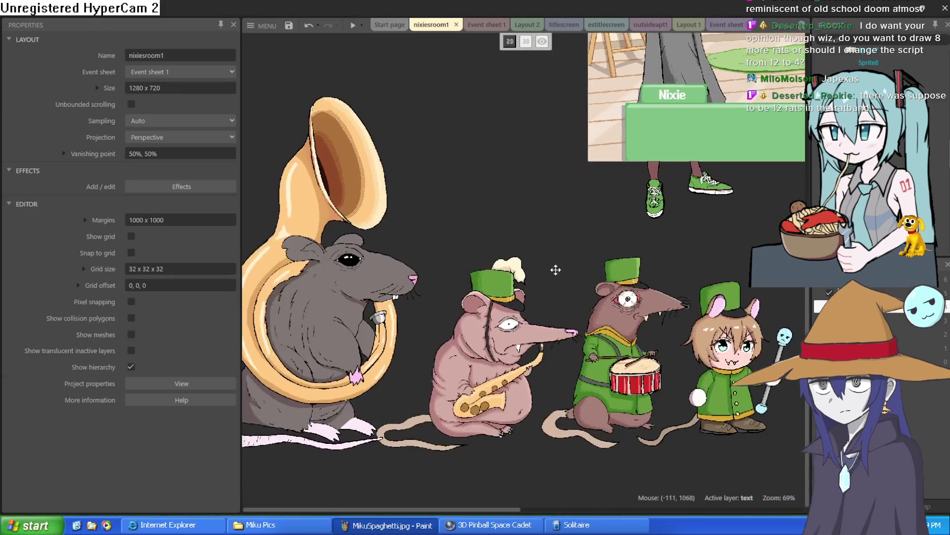
pyautogui.hscroll(2, 547, 263)
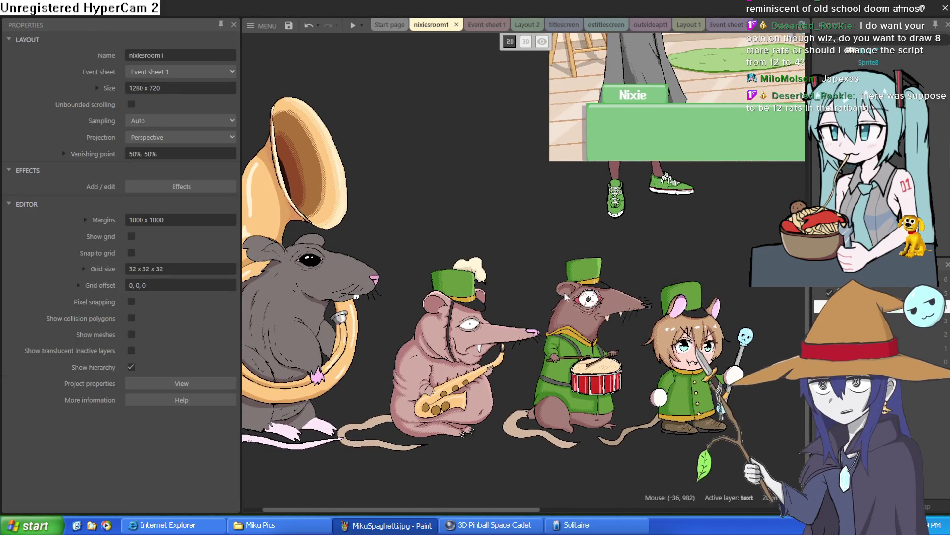
pyautogui.click(602, 350)
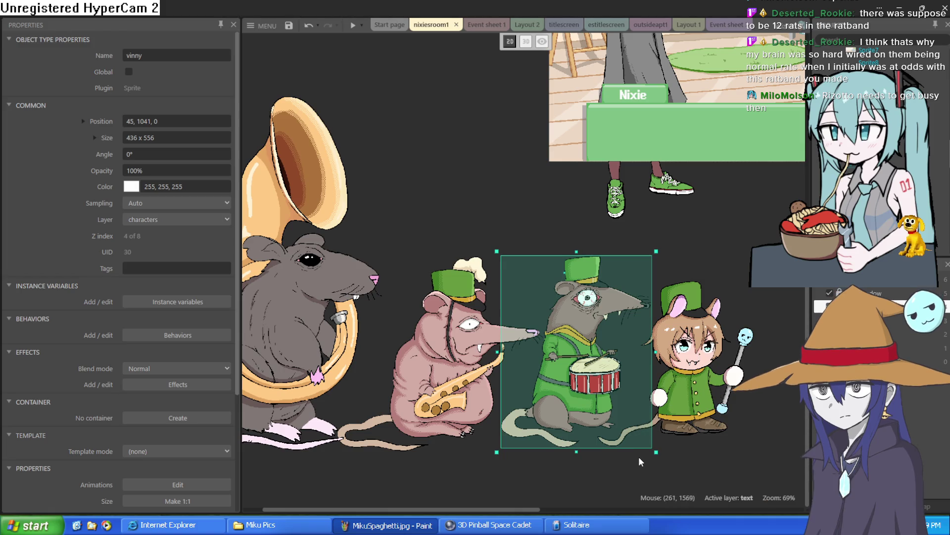
# Nudge ziti in small moves until he sits just right of the drum rat, at 376, 1262.
pyautogui.moveTo(683, 410); pyautogui.dragTo(682, 415)
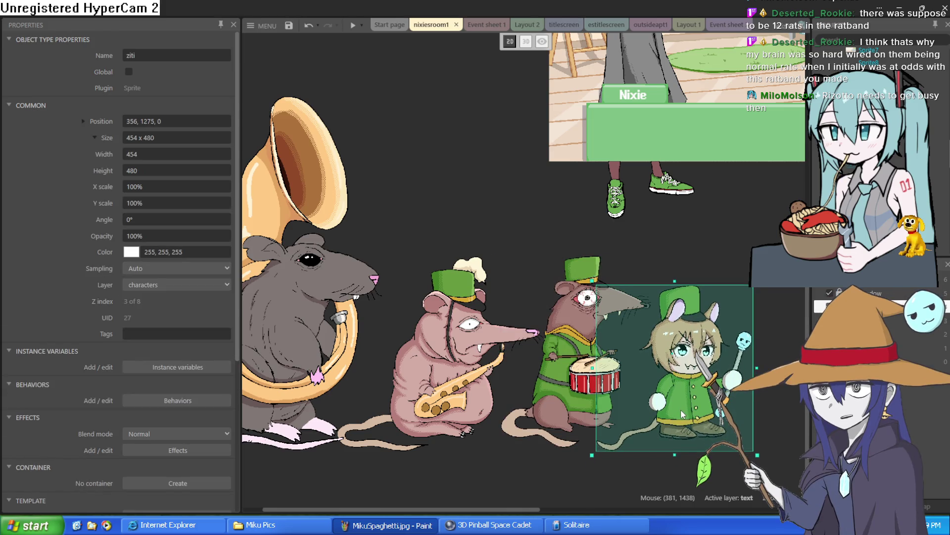
pyautogui.moveTo(682, 415); pyautogui.dragTo(678, 410)
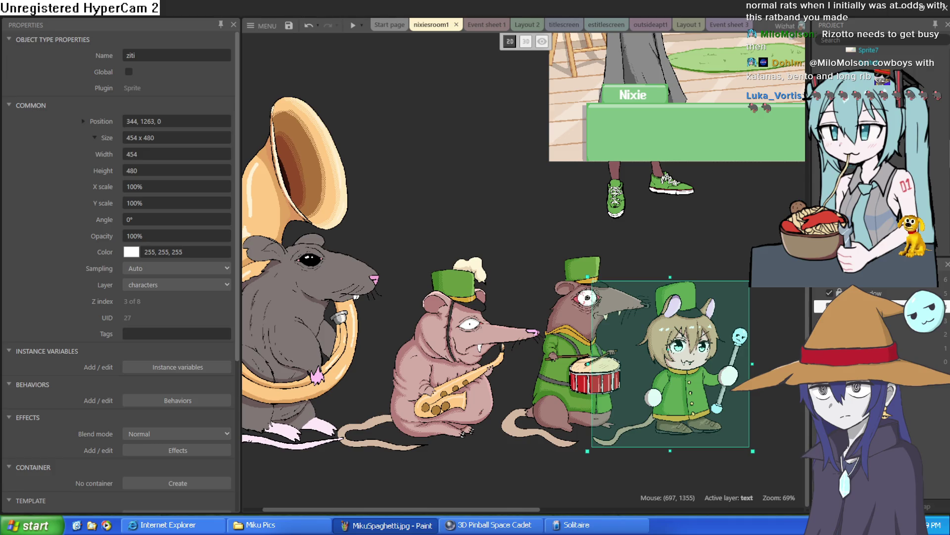
pyautogui.moveTo(692, 351); pyautogui.dragTo(702, 349)
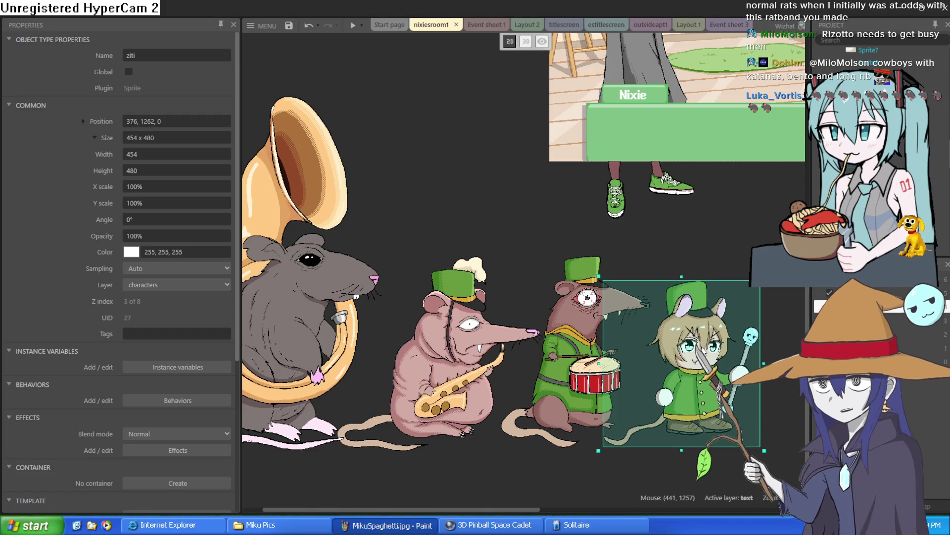
pyautogui.click(683, 254)
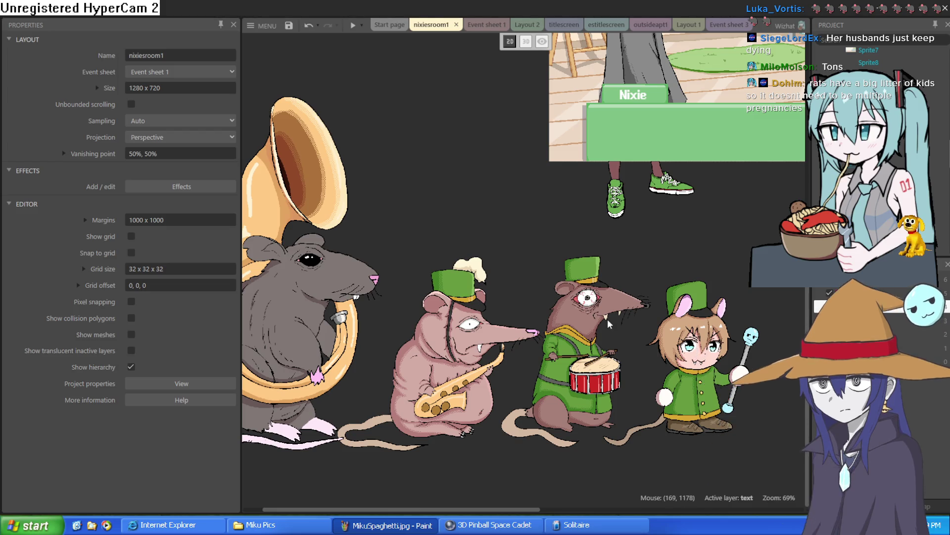
# Rearrange the band by shifting the saxophone rat left and the drum rat toward it.
pyautogui.moveTo(693, 366)
pyautogui.mouseDown()
pyautogui.moveTo(797, 357)
pyautogui.moveTo(698, 356)
pyautogui.moveTo(713, 356)
pyautogui.mouseUp()
pyautogui.hscroll(-3, 577, 340)
pyautogui.moveTo(627, 364); pyautogui.dragTo(645, 367)
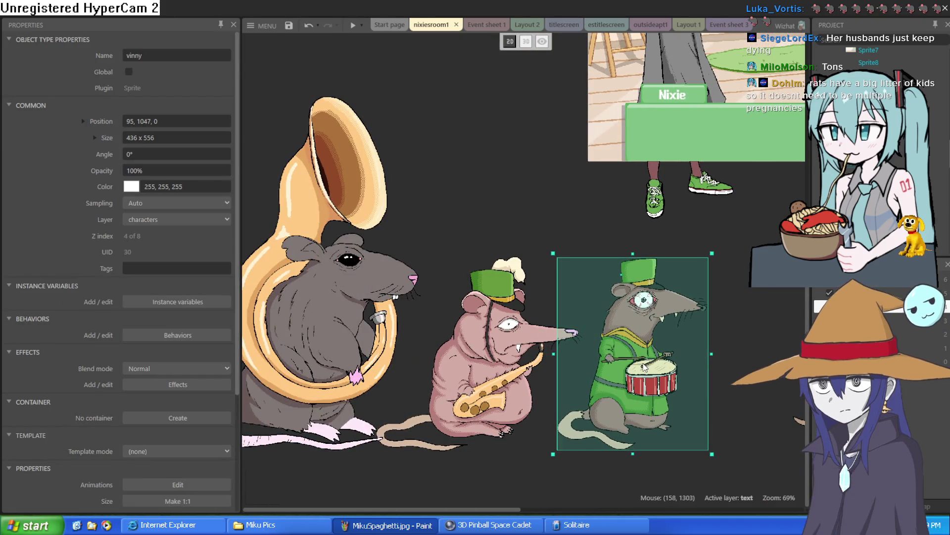
pyautogui.moveTo(507, 370); pyautogui.dragTo(479, 367)
pyautogui.moveTo(624, 370); pyautogui.dragTo(583, 369)
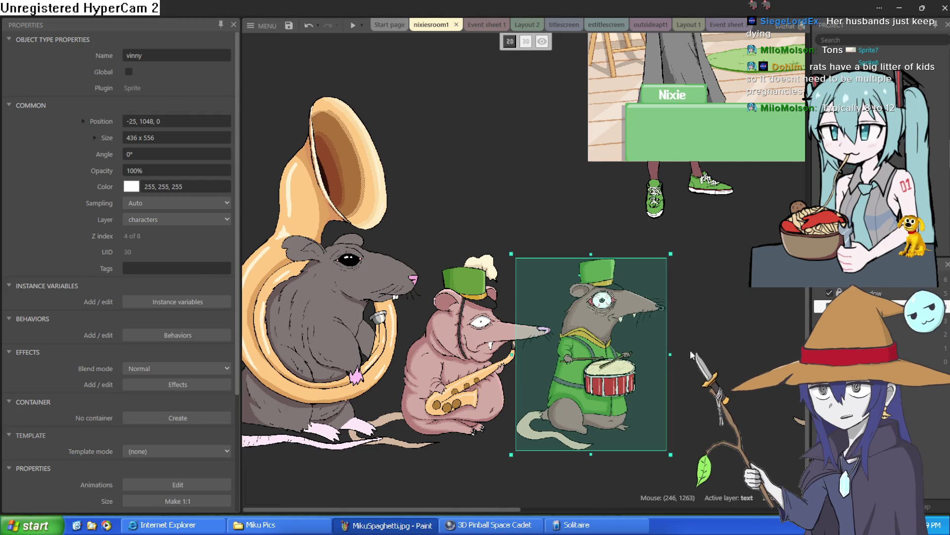
# Undo ziti's accidental shift and place him just right of the drummer rat, at 466, 1245.
pyautogui.scroll(5, 569, 319)
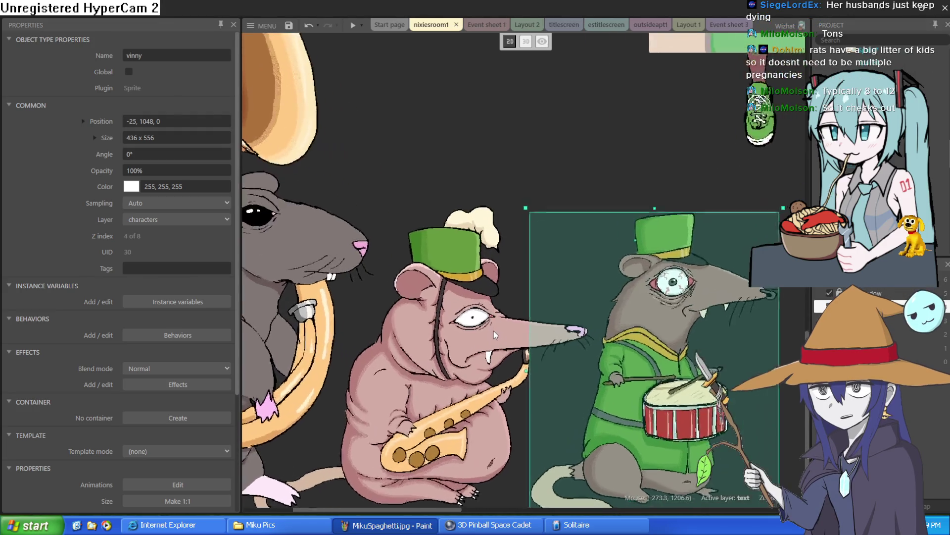
pyautogui.hscroll(10, 563, 239)
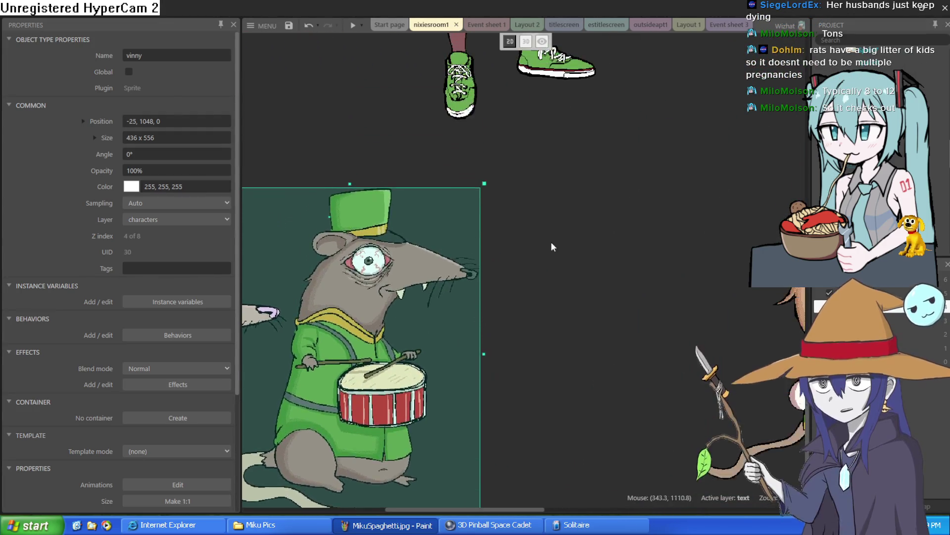
pyautogui.scroll(3, 402, 294)
pyautogui.click(402, 294)
pyautogui.hotkey('ctrl', 'z')
pyautogui.scroll(-5, 402, 294)
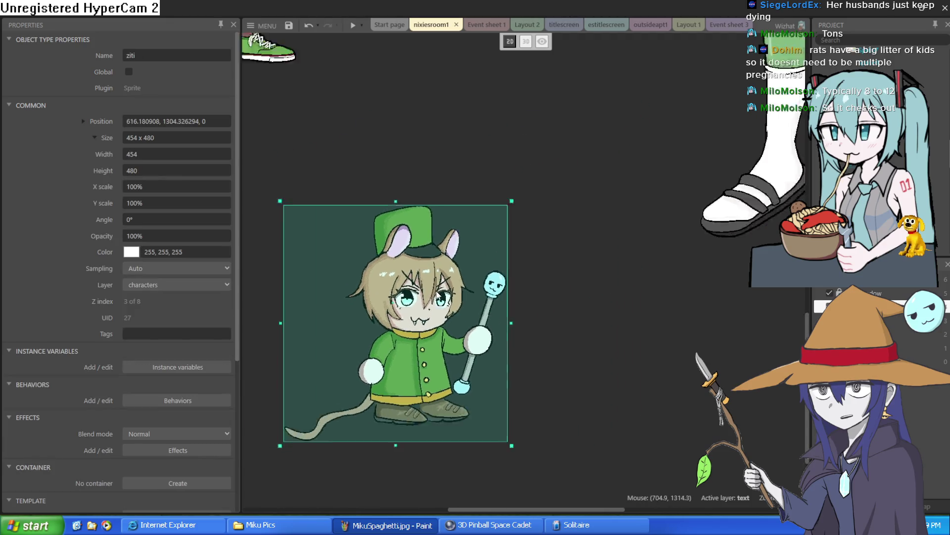
pyautogui.hscroll(-5, 535, 225)
pyautogui.moveTo(575, 341)
pyautogui.mouseDown()
pyautogui.moveTo(562, 344)
pyautogui.moveTo(596, 343)
pyautogui.moveTo(556, 345)
pyautogui.mouseUp()
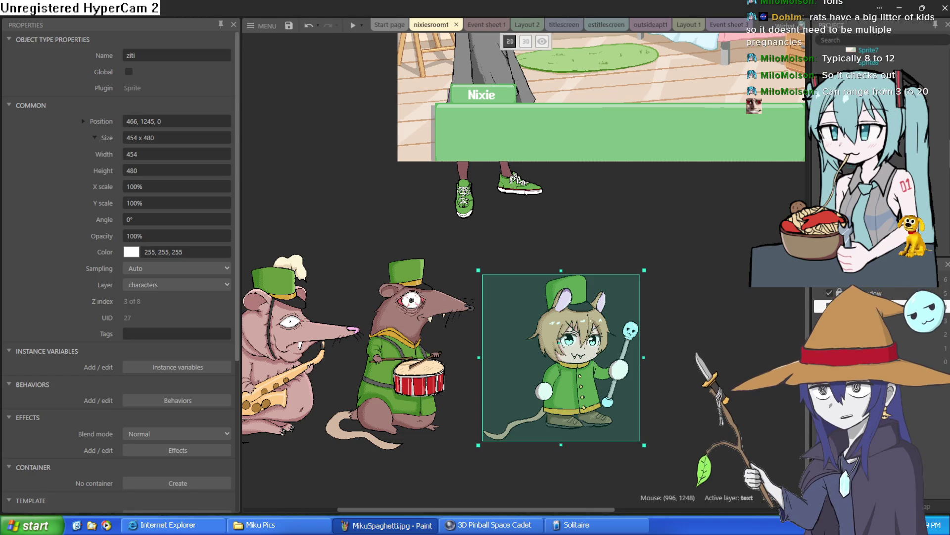
pyautogui.click(598, 254)
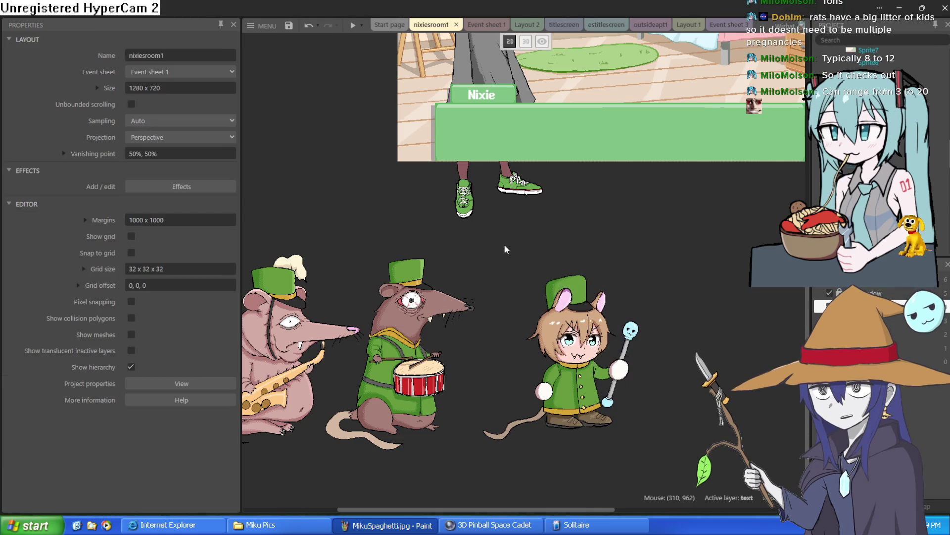
# Nudge the arethra sprite slightly right to 1571, 582.
pyautogui.scroll(3, 505, 249)
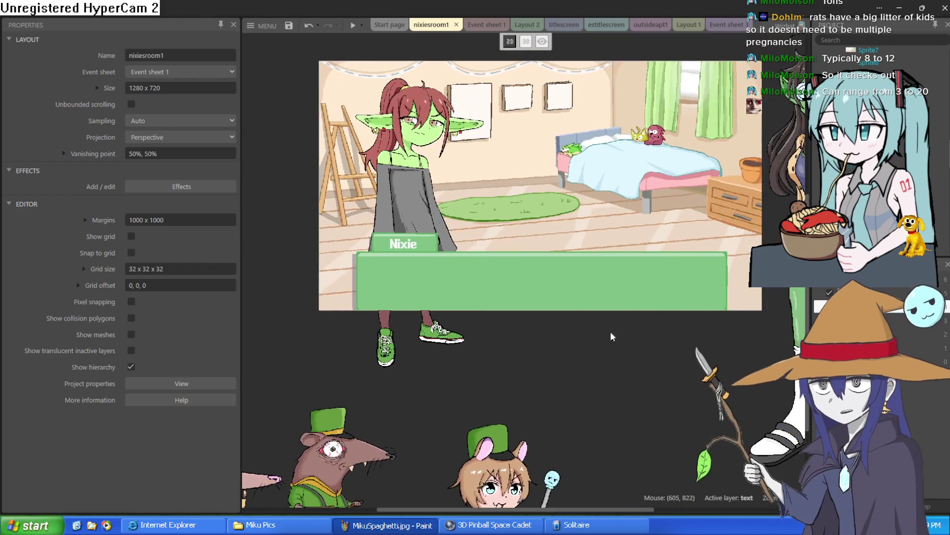
pyautogui.moveTo(713, 354); pyautogui.dragTo(554, 391)
pyautogui.click(714, 332)
pyautogui.moveTo(714, 332); pyautogui.dragTo(723, 331)
pyautogui.moveTo(446, 416); pyautogui.dragTo(722, 318)
# Tuck ziti tight against the drummer rat, raise him slightly, then minimize Construct 3.
pyautogui.moveTo(570, 334); pyautogui.dragTo(647, 247)
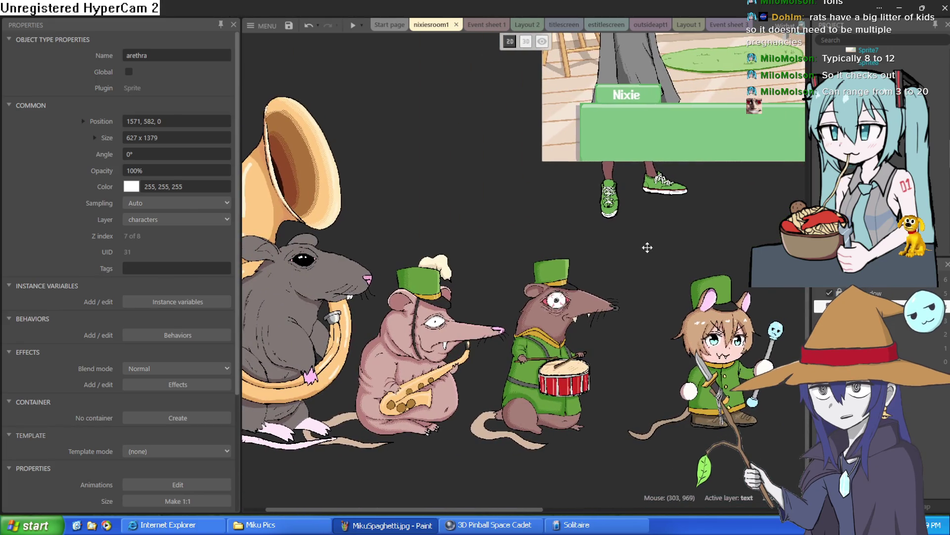
pyautogui.moveTo(714, 347); pyautogui.dragTo(653, 358)
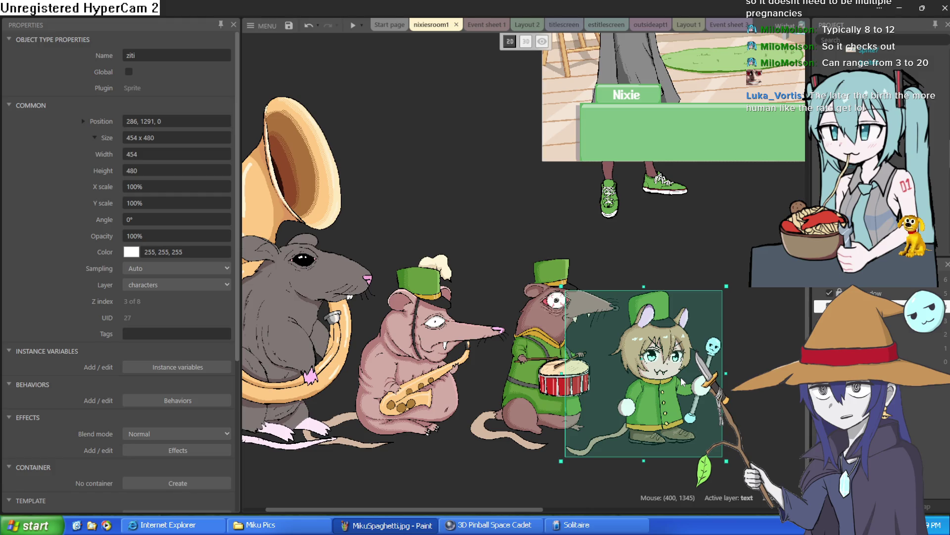
pyautogui.moveTo(681, 376); pyautogui.dragTo(684, 369)
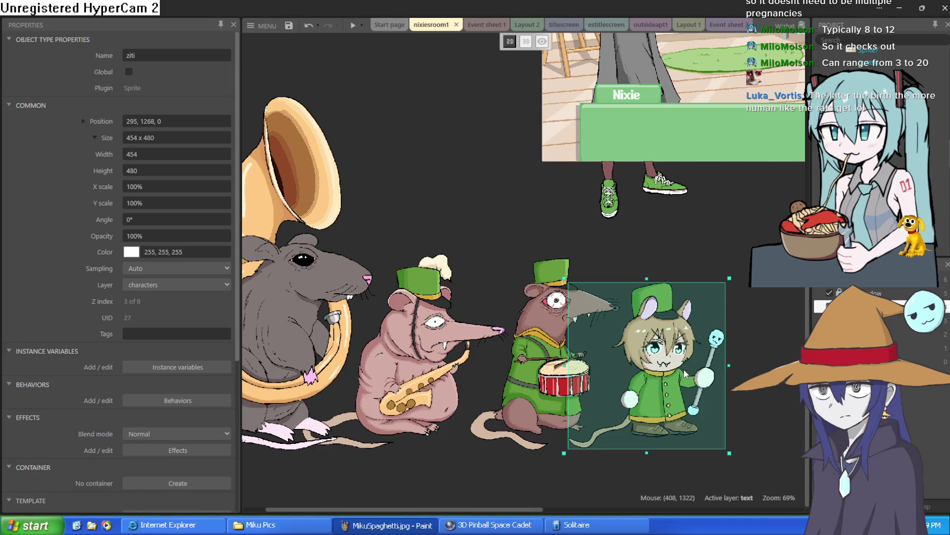
pyautogui.click(708, 246)
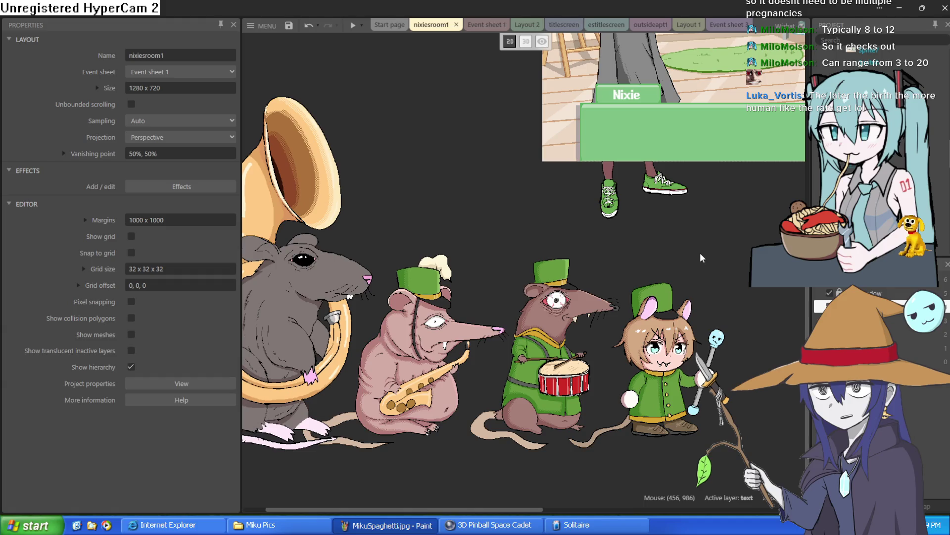
pyautogui.click(895, 5)
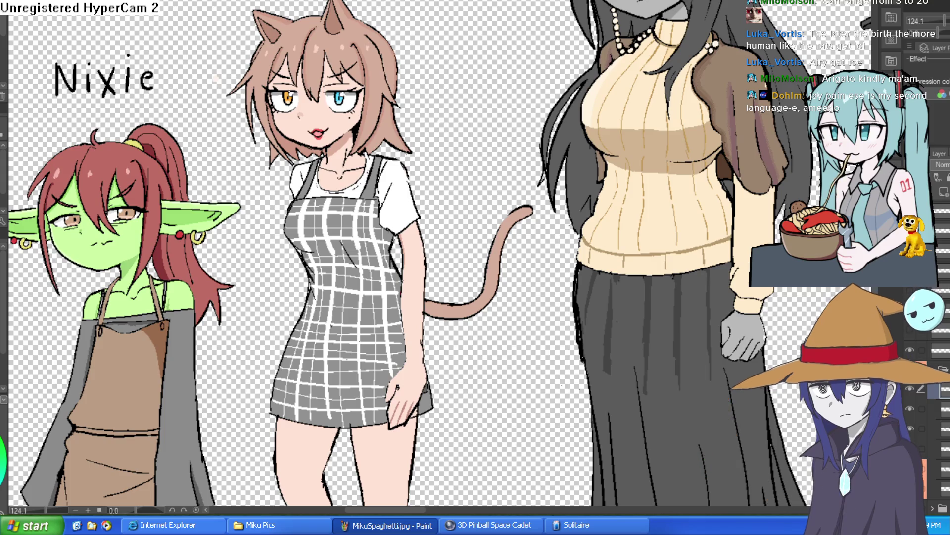
# Scroll the Clip Studio Paint lineup sheet showing Nixie beside the cat-eared girl.
pyautogui.scroll(-1, 459, 191)
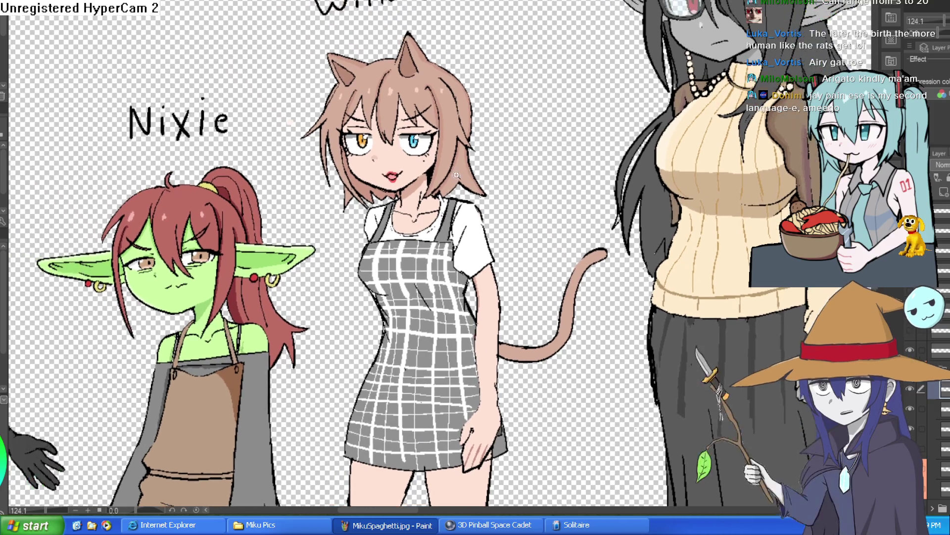
pyautogui.scroll(4, 325, 106)
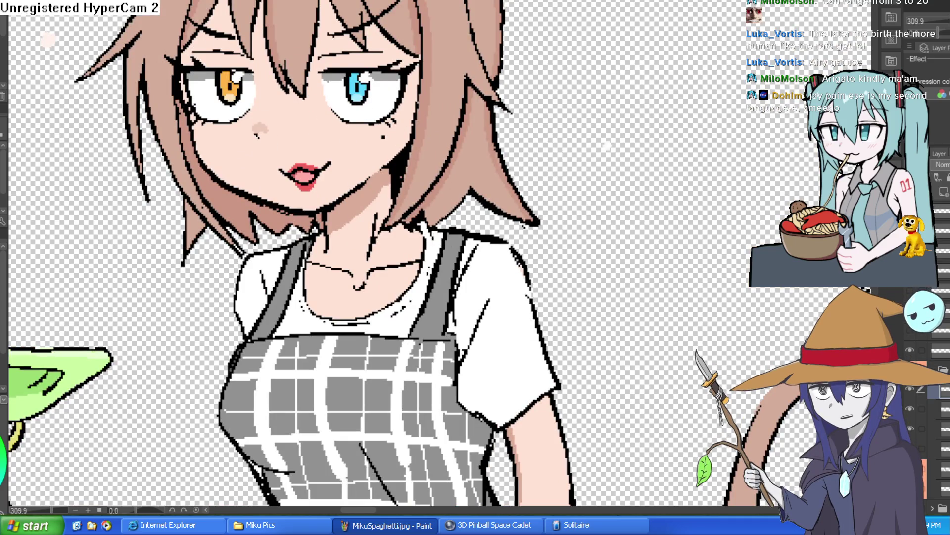
pyautogui.moveTo(327, 171)
pyautogui.mouseDown()
pyautogui.moveTo(297, 167)
pyautogui.moveTo(314, 174)
pyautogui.mouseUp()
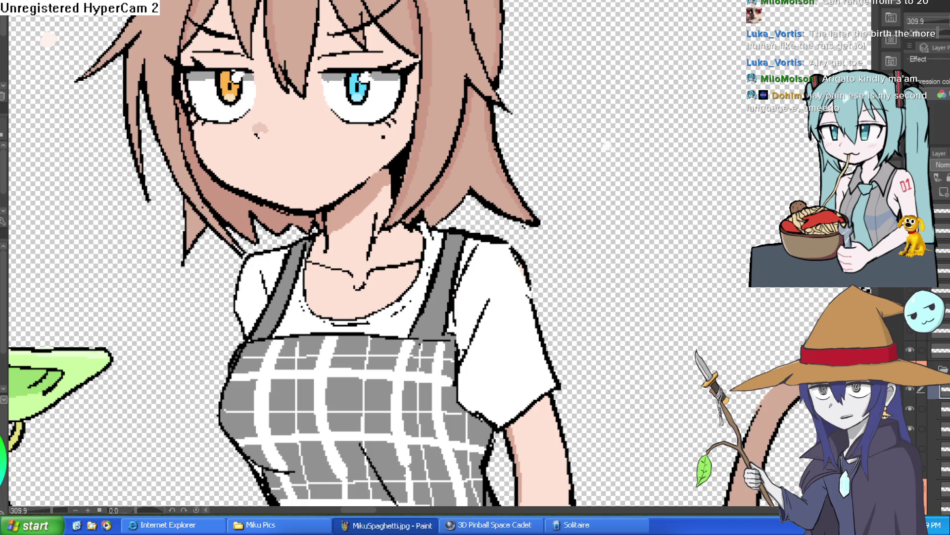
pyautogui.hotkey('ctrl', 'v')
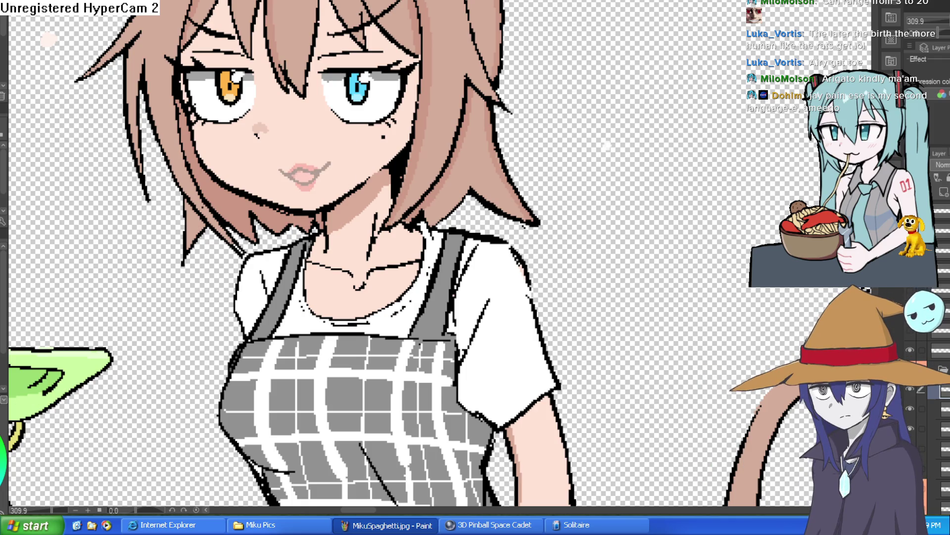
pyautogui.scroll(3, 297, 149)
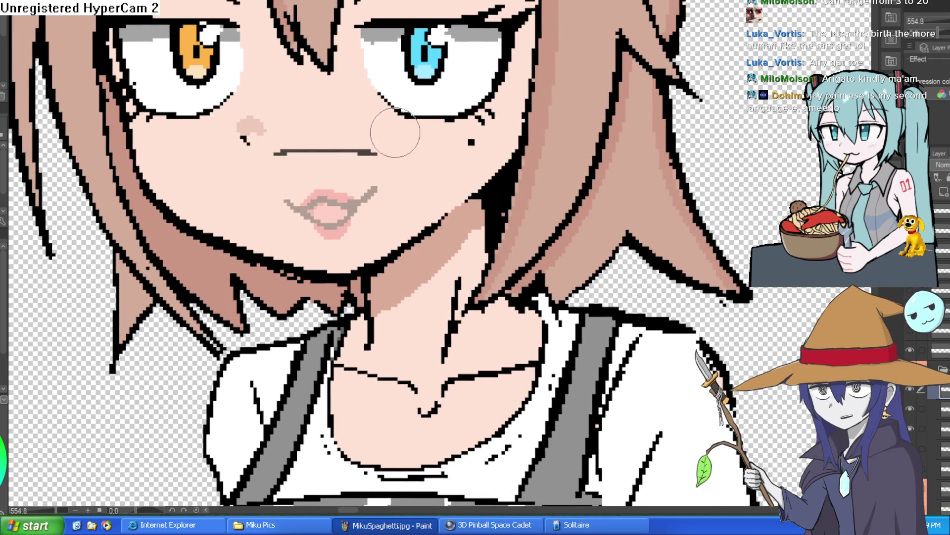
pyautogui.moveTo(223, 206)
pyautogui.mouseDown()
pyautogui.moveTo(209, 224)
pyautogui.moveTo(212, 217)
pyautogui.mouseUp()
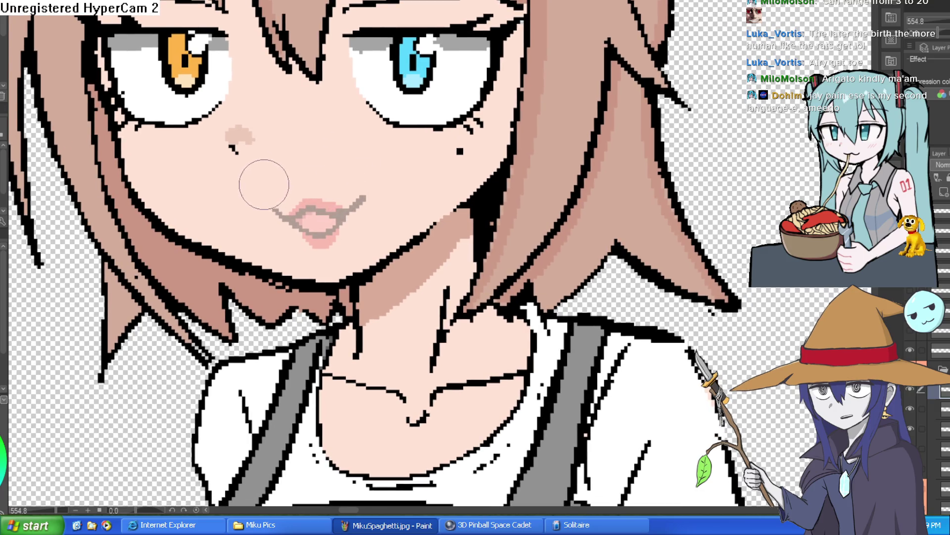
pyautogui.moveTo(263, 185); pyautogui.dragTo(372, 170)
pyautogui.hotkey('ctrl', 'z')
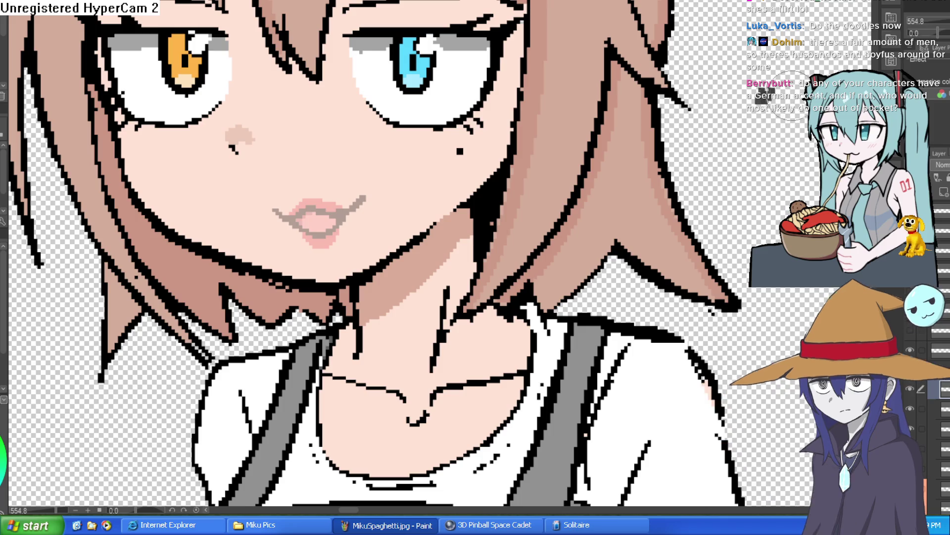
pyautogui.scroll(-5, 775, 153)
# Pan and zoom across the lineup to view the horned elf, capped girl, black-haired girl and Nixie.
pyautogui.moveTo(776, 154)
pyautogui.mouseDown()
pyautogui.moveTo(627, 164)
pyautogui.moveTo(742, 169)
pyautogui.moveTo(693, 171)
pyautogui.moveTo(726, 172)
pyautogui.moveTo(550, 177)
pyautogui.moveTo(695, 179)
pyautogui.mouseUp()
pyautogui.moveTo(425, 164); pyautogui.dragTo(718, 181)
pyautogui.moveTo(539, 198); pyautogui.dragTo(637, 208)
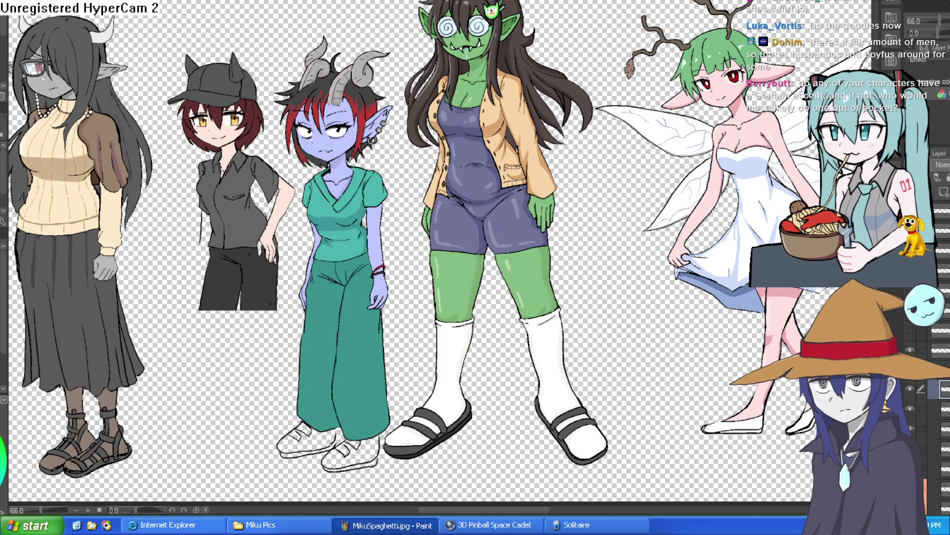
pyautogui.moveTo(350, 230)
pyautogui.mouseDown()
pyautogui.moveTo(594, 159)
pyautogui.moveTo(785, 159)
pyautogui.mouseUp()
pyautogui.moveTo(525, 239)
pyautogui.mouseDown()
pyautogui.moveTo(618, 185)
pyautogui.moveTo(776, 186)
pyautogui.mouseUp()
pyautogui.scroll(5, 452, 135)
pyautogui.scroll(-3, 452, 135)
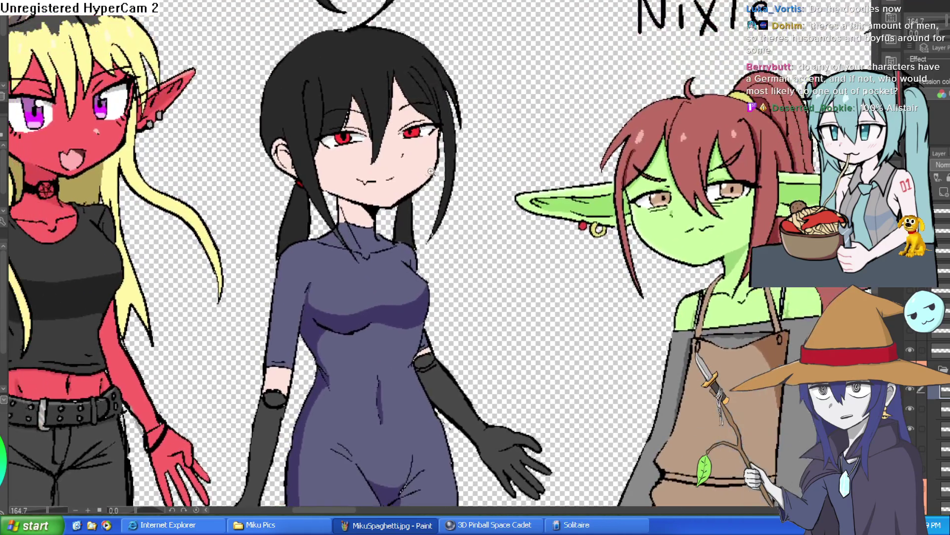
pyautogui.scroll(5, 432, 171)
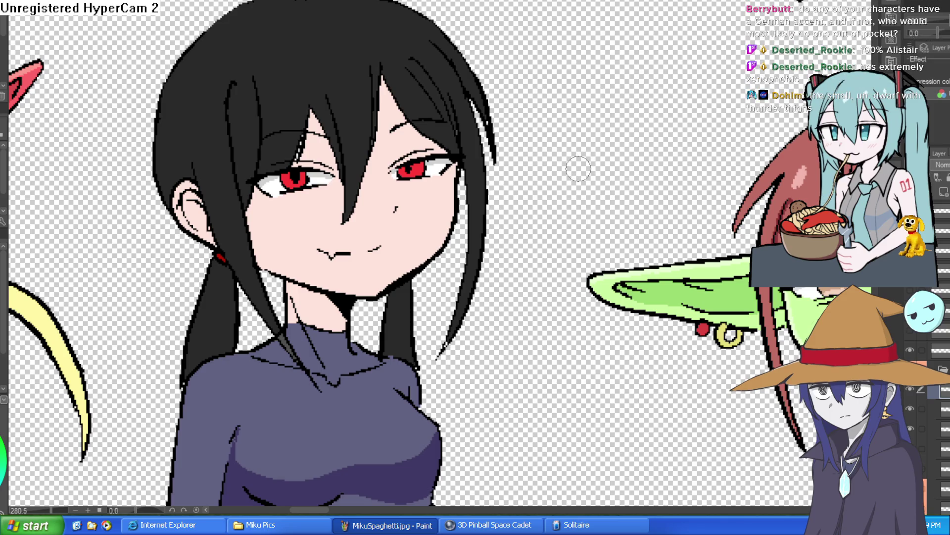
pyautogui.scroll(-2, 622, 185)
pyautogui.moveTo(703, 224)
pyautogui.mouseDown()
pyautogui.moveTo(538, 232)
pyautogui.moveTo(546, 274)
pyautogui.moveTo(545, 240)
pyautogui.moveTo(596, 198)
pyautogui.moveTo(601, 238)
pyautogui.mouseUp()
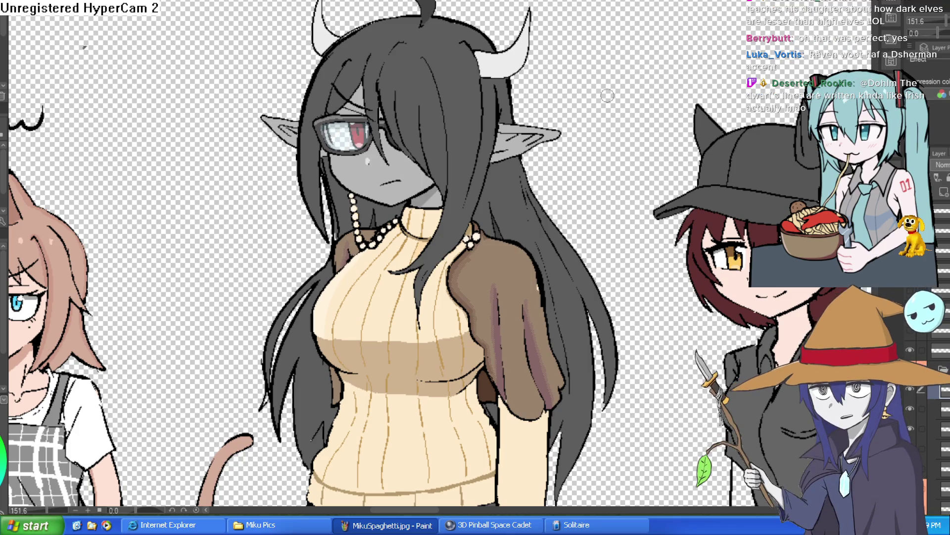
# Review more of the lineup, including the Viking dwarf, then switch to the blank white canvas.
pyautogui.scroll(-5, 593, 102)
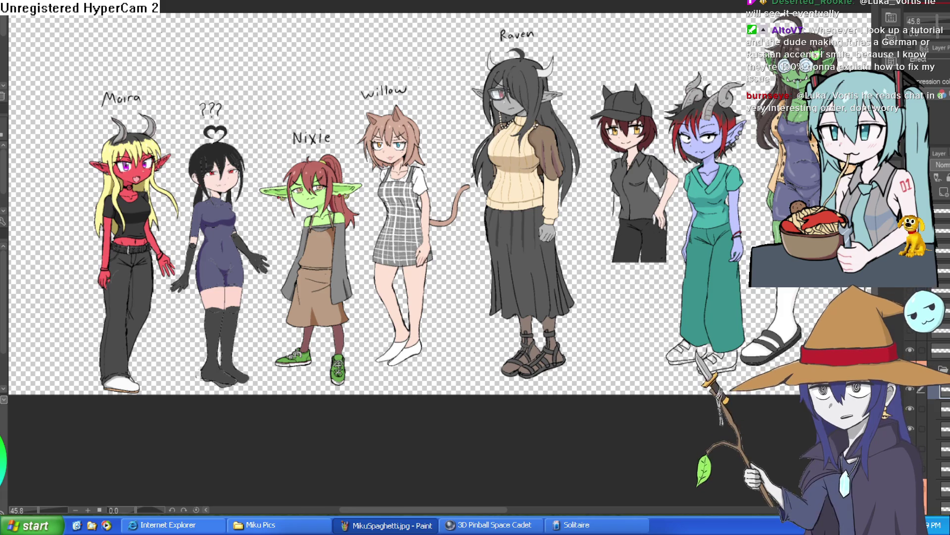
pyautogui.hotkey('ctrl', 'Tab')
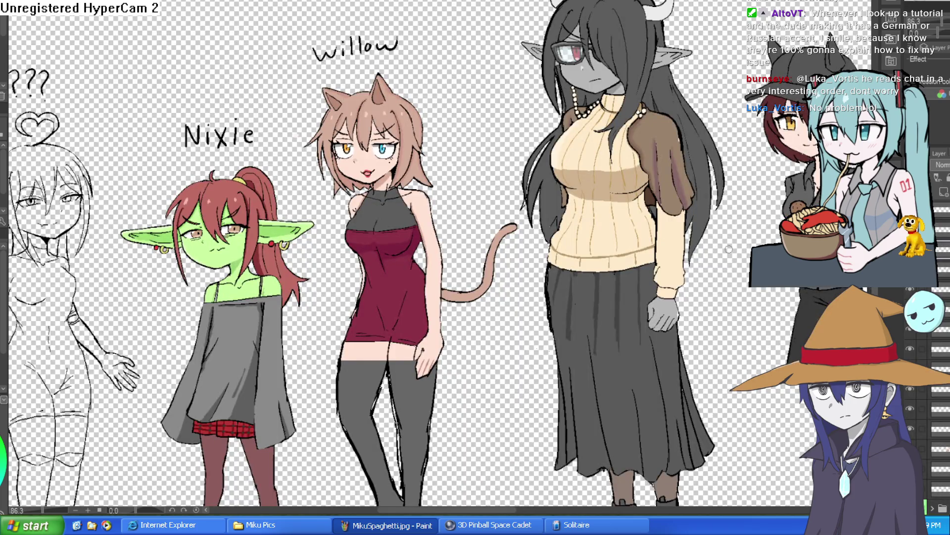
pyautogui.moveTo(725, 245); pyautogui.dragTo(184, 227)
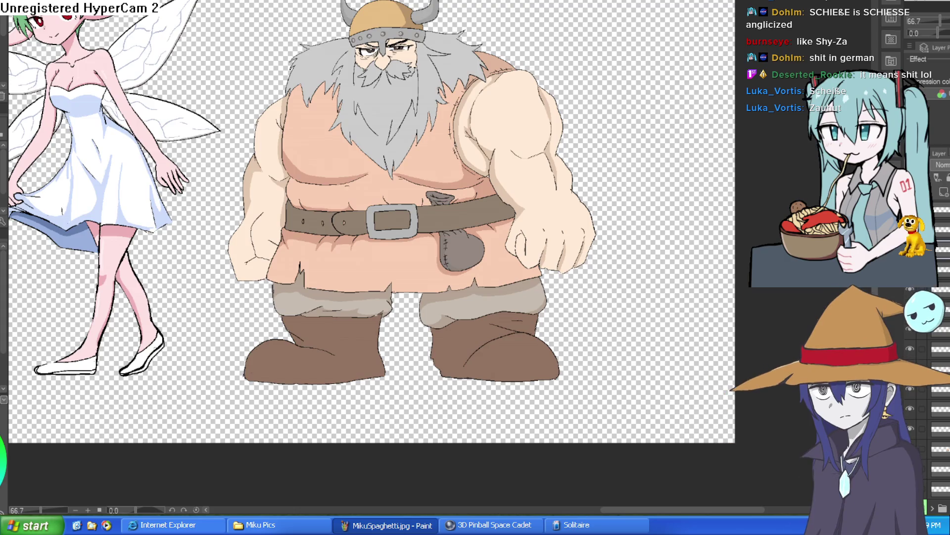
pyautogui.click(630, 18)
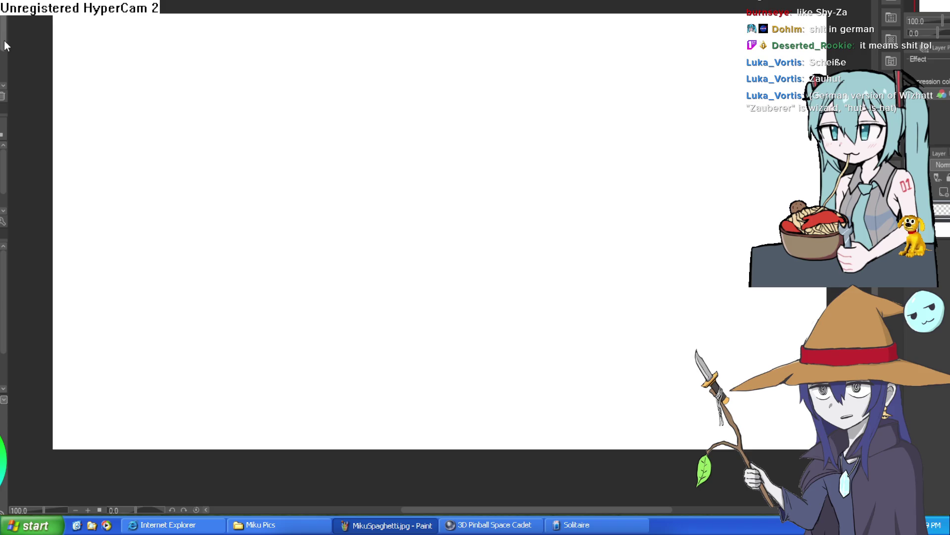
# Sketch a large head circle with crossing guide lines, undoing the failed trial strokes.
pyautogui.moveTo(378, 144); pyautogui.dragTo(589, 181)
pyautogui.hotkey('ctrl', 'z')
pyautogui.moveTo(433, 94)
pyautogui.mouseDown()
pyautogui.moveTo(470, 242)
pyautogui.moveTo(424, 89)
pyautogui.mouseUp()
pyautogui.hotkey('ctrl', 'z')
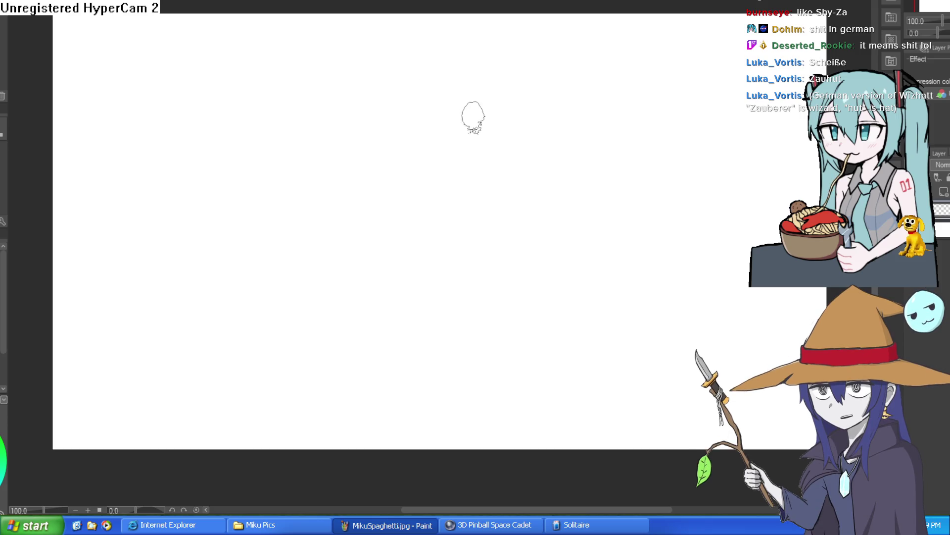
pyautogui.moveTo(444, 102)
pyautogui.mouseDown()
pyautogui.moveTo(423, 102)
pyautogui.moveTo(441, 248)
pyautogui.moveTo(466, 89)
pyautogui.moveTo(495, 58)
pyautogui.moveTo(369, 106)
pyautogui.moveTo(510, 120)
pyautogui.moveTo(460, 64)
pyautogui.moveTo(381, 178)
pyautogui.moveTo(469, 72)
pyautogui.moveTo(467, 53)
pyautogui.moveTo(365, 79)
pyautogui.moveTo(495, 134)
pyautogui.moveTo(427, 45)
pyautogui.moveTo(400, 97)
pyautogui.moveTo(431, 177)
pyautogui.mouseUp()
pyautogui.hotkey('ctrl', 'z')
pyautogui.hotkey('ctrl', 'z')
pyautogui.hotkey('ctrl', 'z')
pyautogui.moveTo(350, 115); pyautogui.dragTo(492, 108)
pyautogui.scroll(5, 361, 109)
pyautogui.moveTo(343, 75)
pyautogui.mouseDown()
pyautogui.moveTo(374, 180)
pyautogui.moveTo(366, 249)
pyautogui.moveTo(349, 165)
pyautogui.mouseUp()
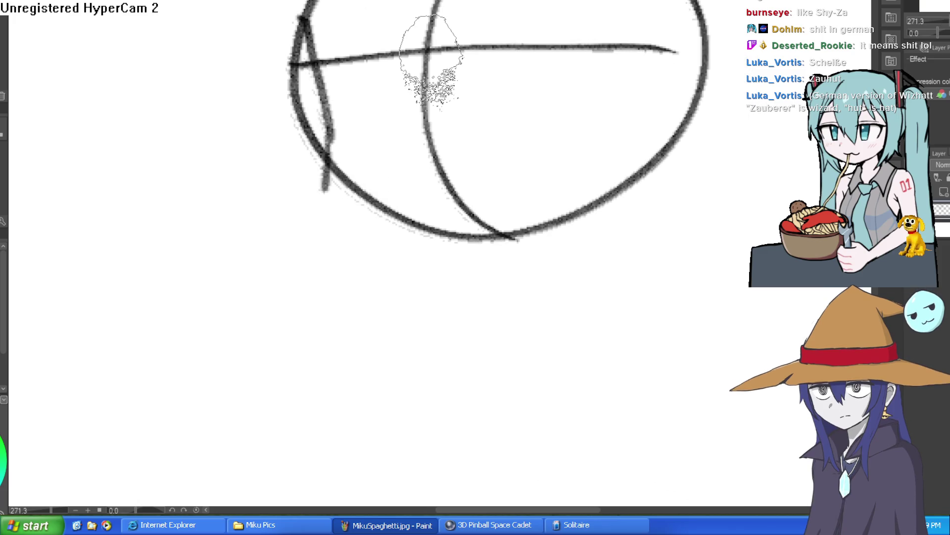